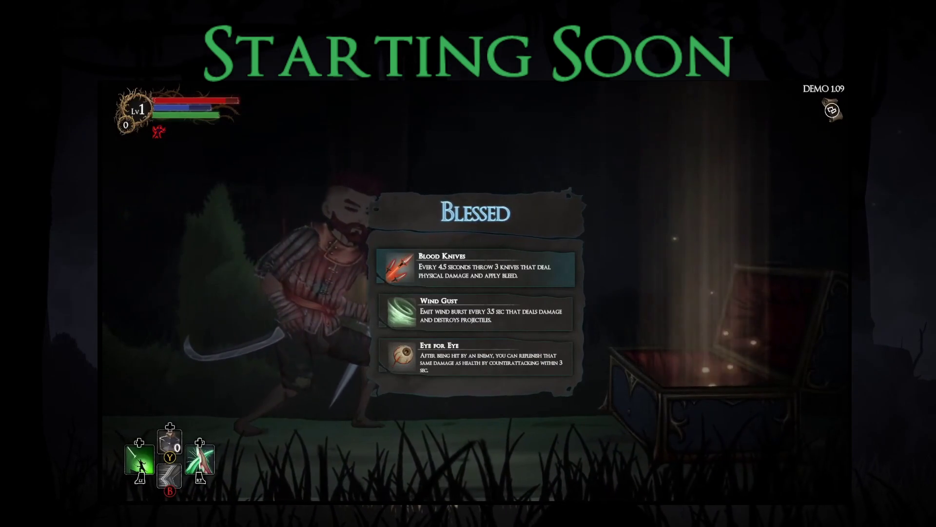
- Take the Wind Gust blessing after comparing it with Eye for Eye
{"action": "left_click", "coordinate": [476, 312]}
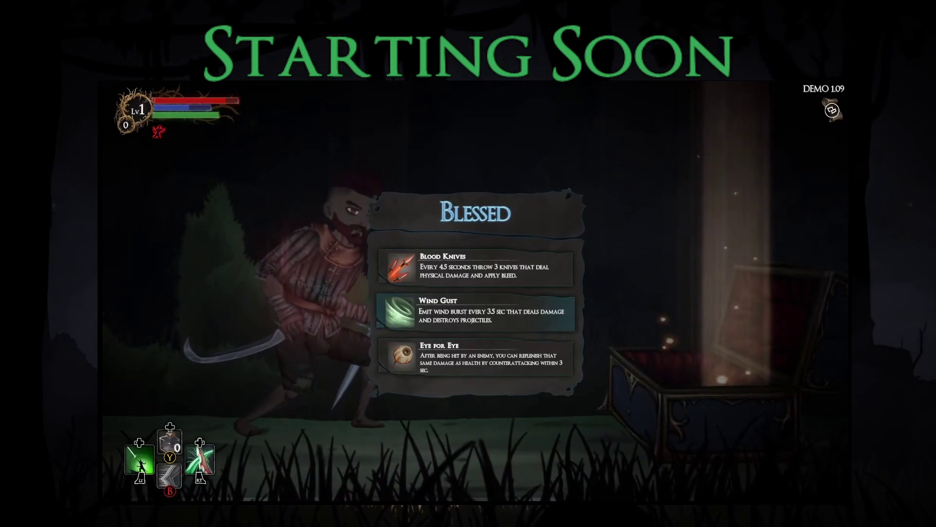
{"action": "left_click", "coordinate": [476, 357]}
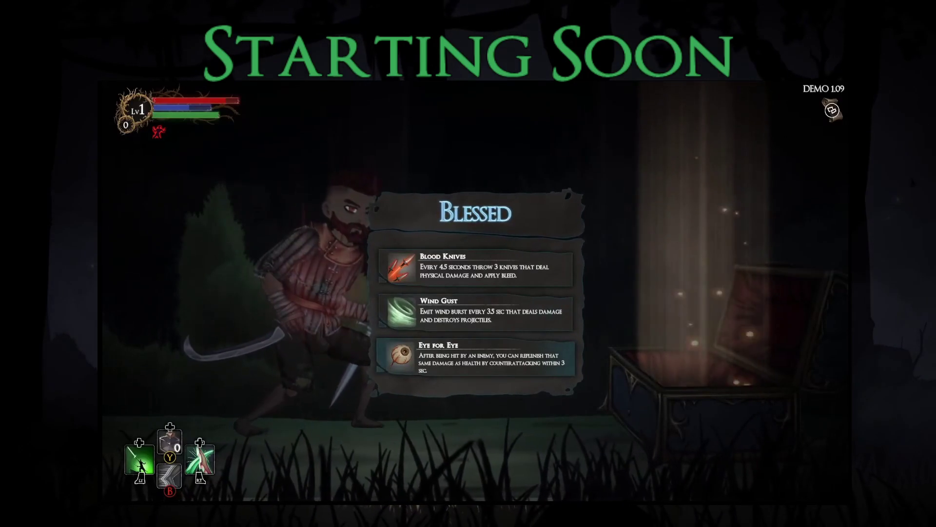
{"action": "left_click", "coordinate": [475, 314]}
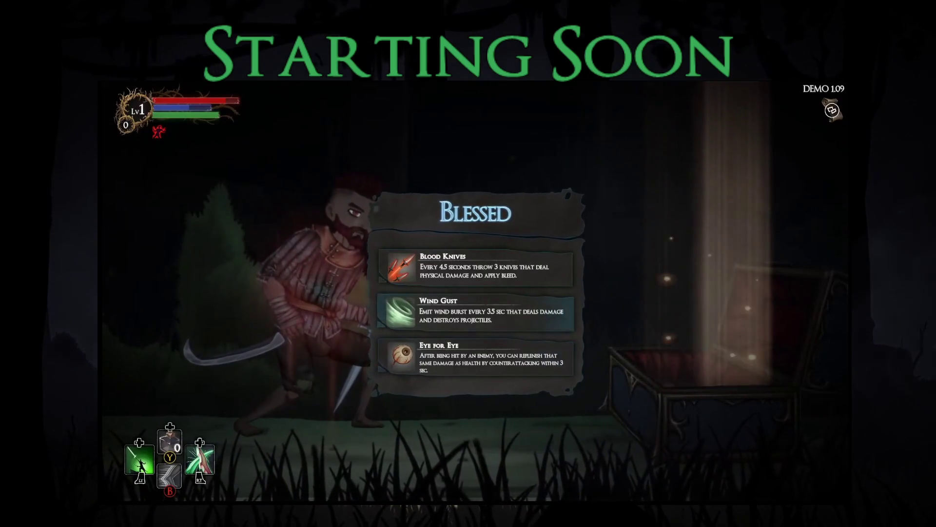
{"action": "key", "text": "Return"}
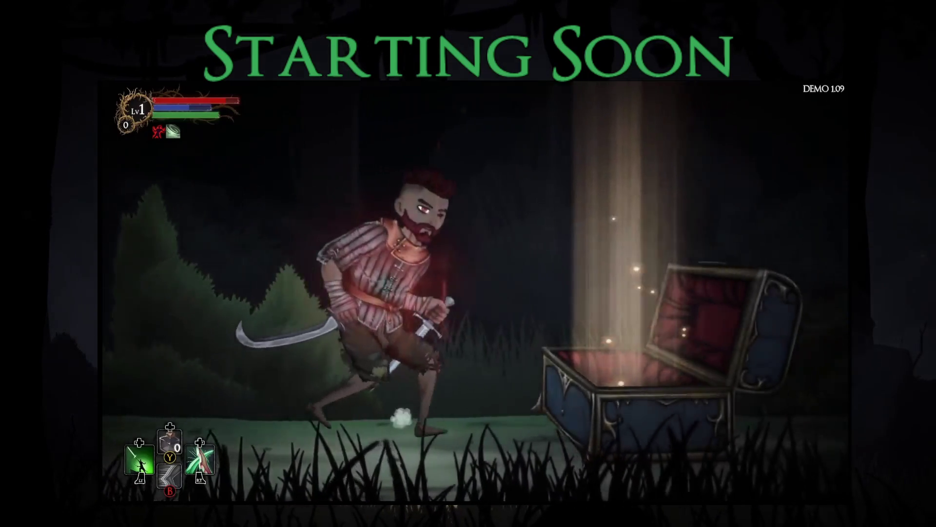
- Check the run map, then run right toward the red-eyed creature
{"action": "key", "text": "Tab"}
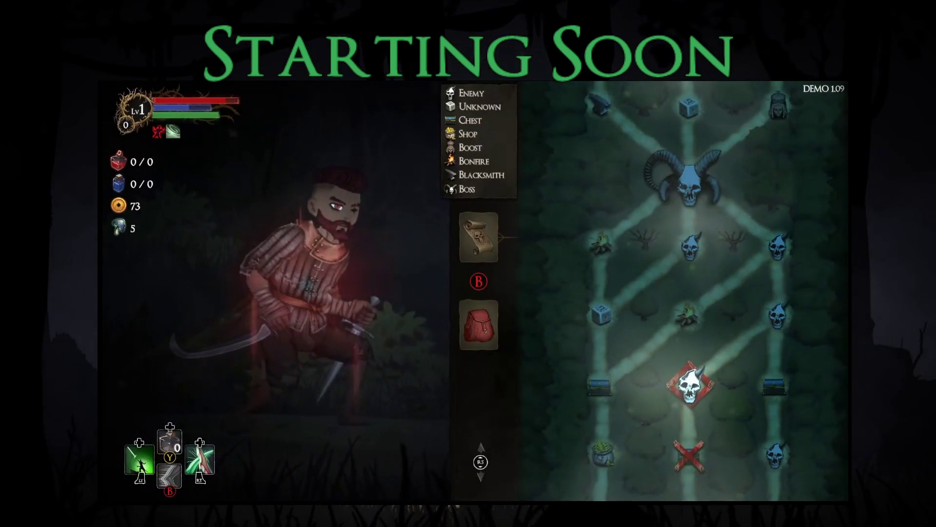
{"action": "key", "text": "Tab"}
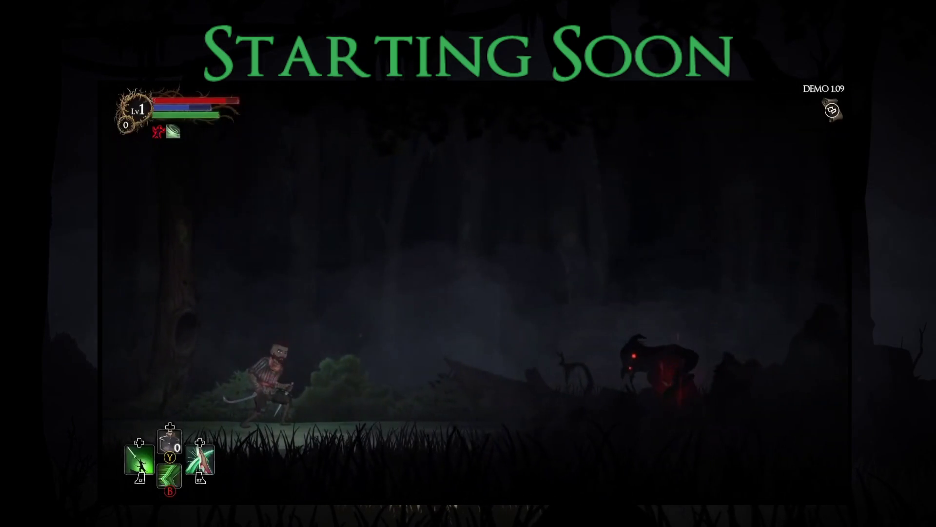
{"action": "key", "text": "Right"}
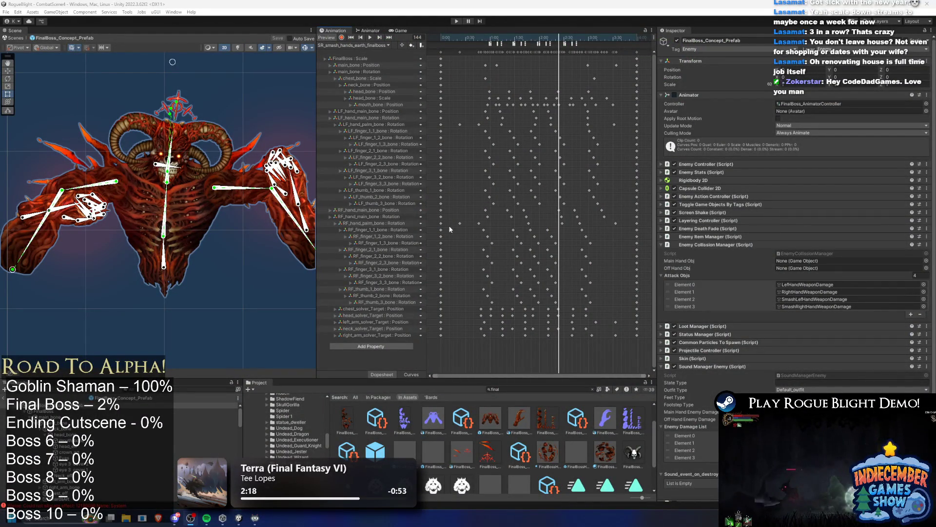
- Clear the 'final' search and select the BonfireLog prefab to show its properties
{"action": "left_click", "coordinate": [522, 389]}
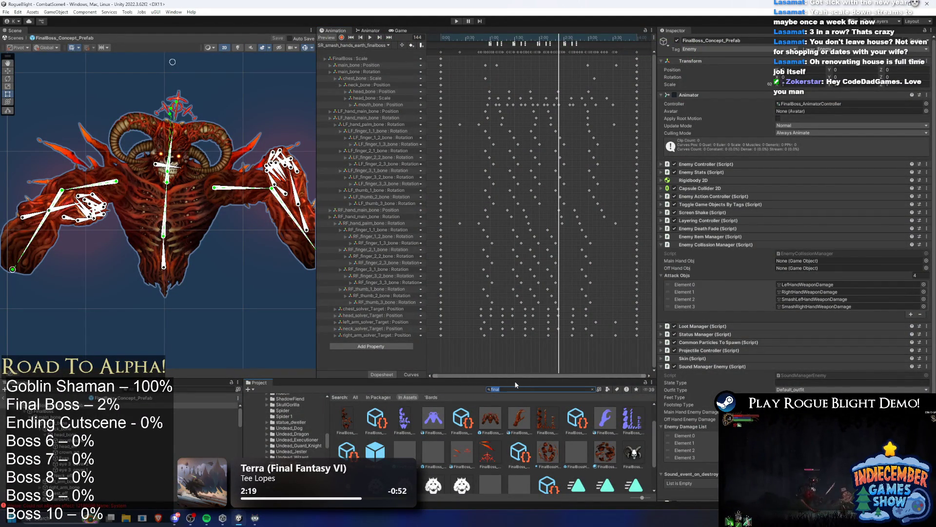
{"action": "key", "text": "BackSpace"}
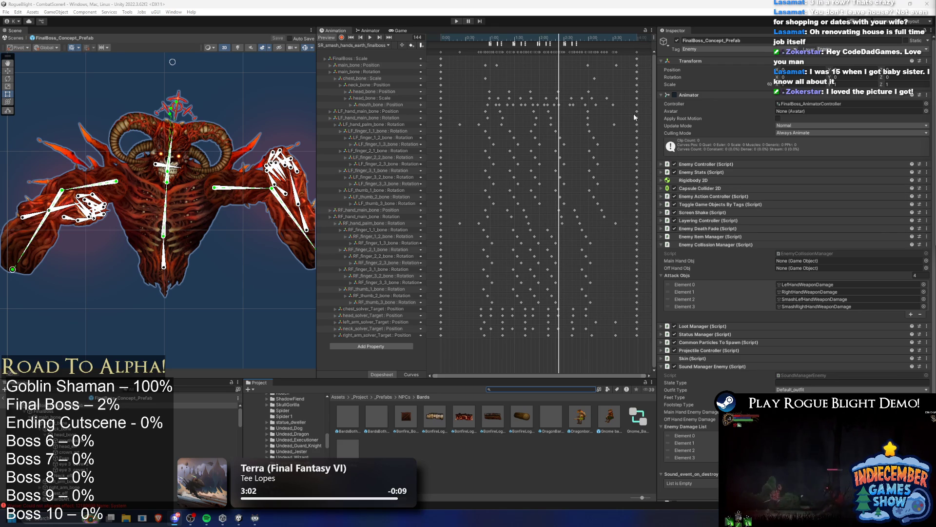
{"action": "scroll", "coordinate": [492, 147], "scroll_direction": "down", "scroll_amount": 1}
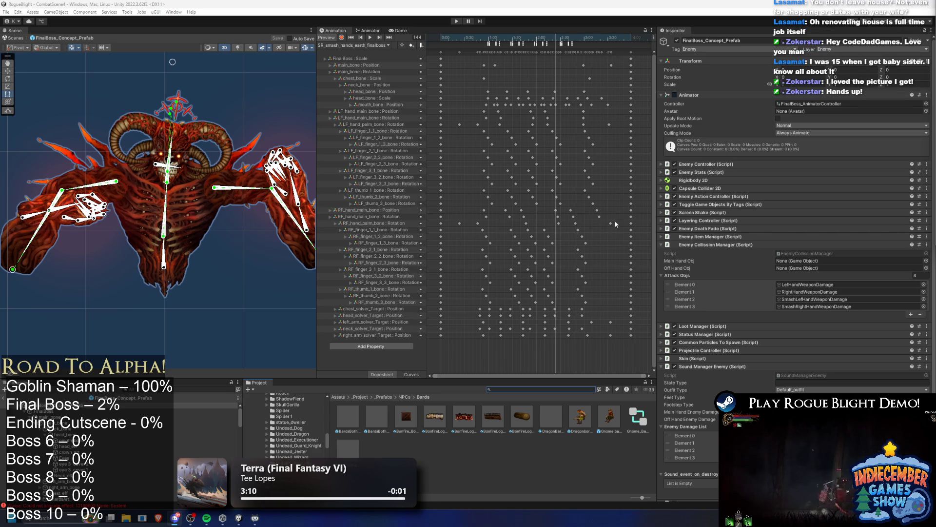
{"action": "left_click", "coordinate": [465, 416]}
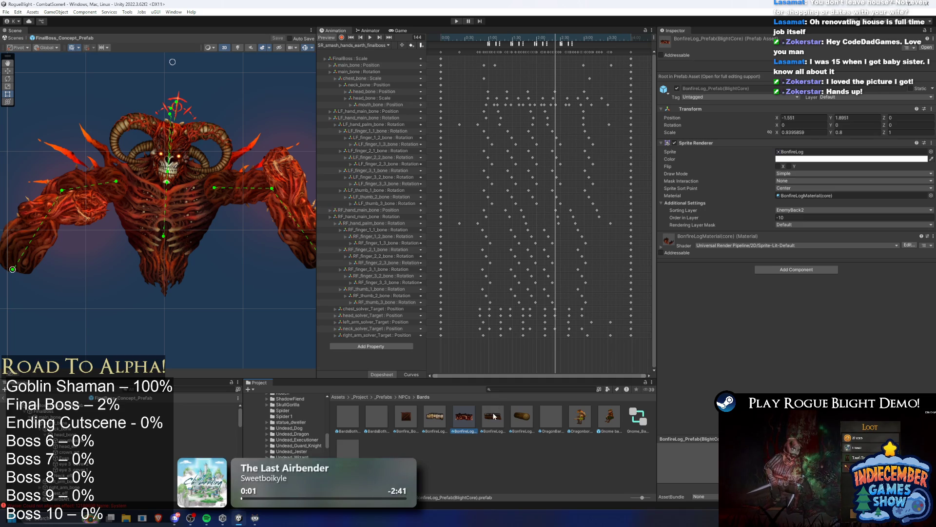
{"action": "right_click", "coordinate": [479, 422]}
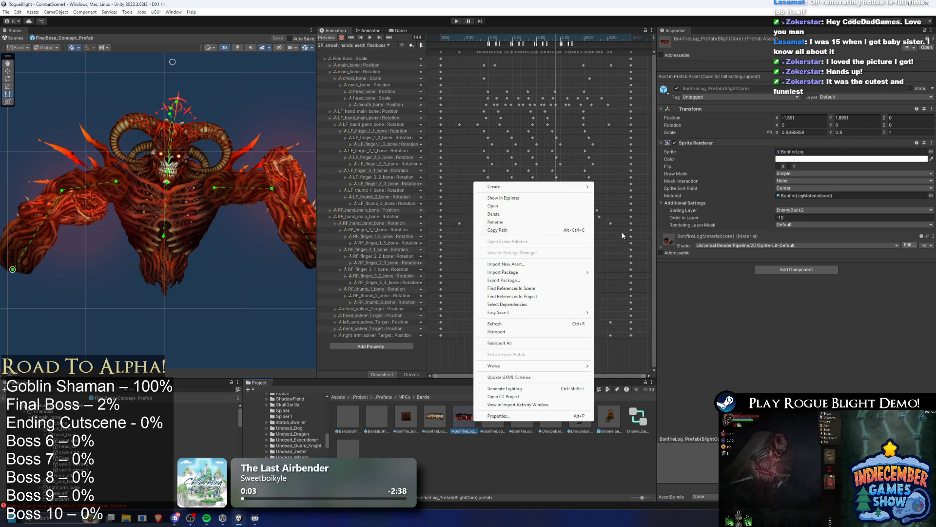
- Search 'final boss prefab', open Final_Boss Projectiles, and select FinalBossHeadFlamethrowerFlames_Projectile
{"action": "left_click", "coordinate": [834, 155]}
{"action": "left_click", "coordinate": [833, 152]}
{"action": "left_click", "coordinate": [525, 389]}
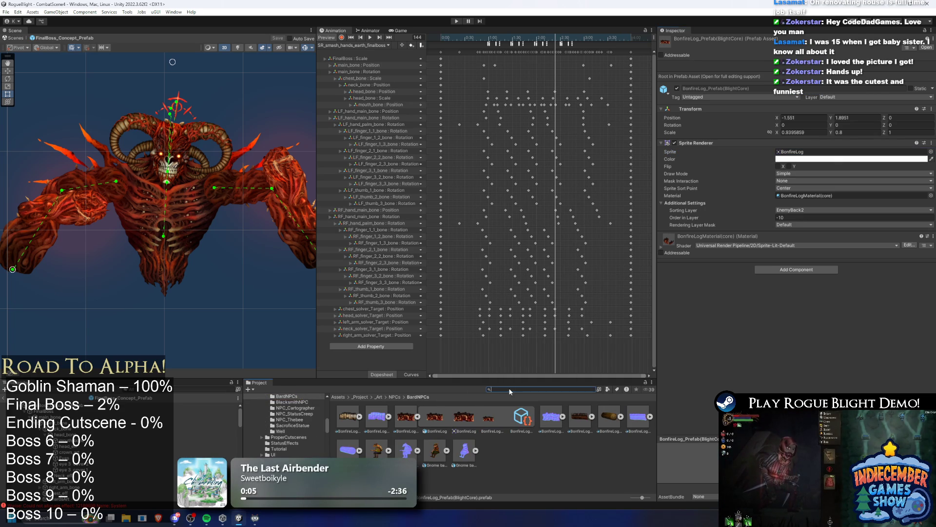
{"action": "type", "text": "final bos"}
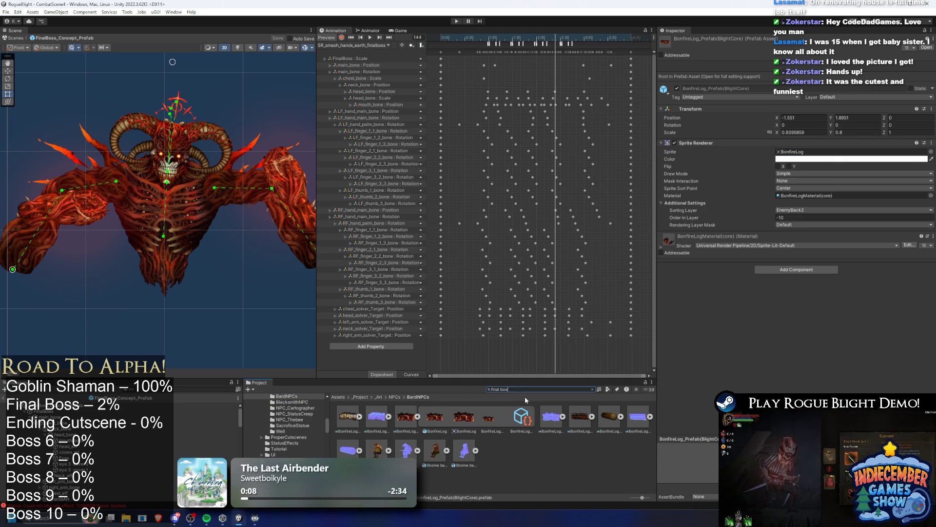
{"action": "type", "text": "s prefab"}
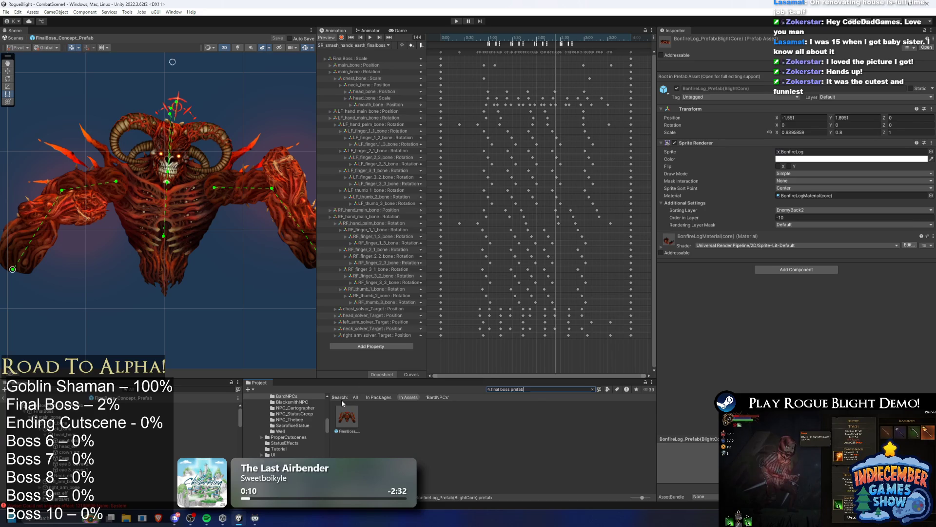
{"action": "key", "text": "Down"}
{"action": "key", "text": "Escape"}
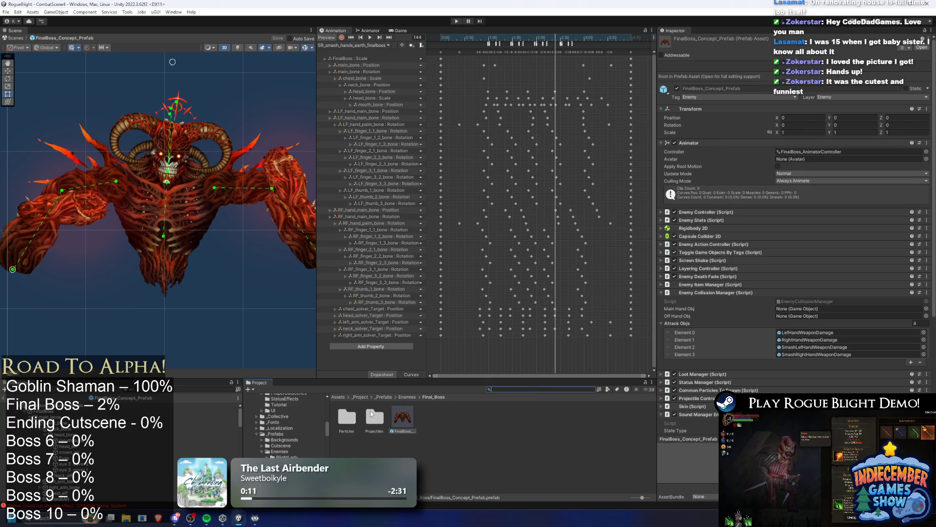
{"action": "double_click", "coordinate": [374, 416]}
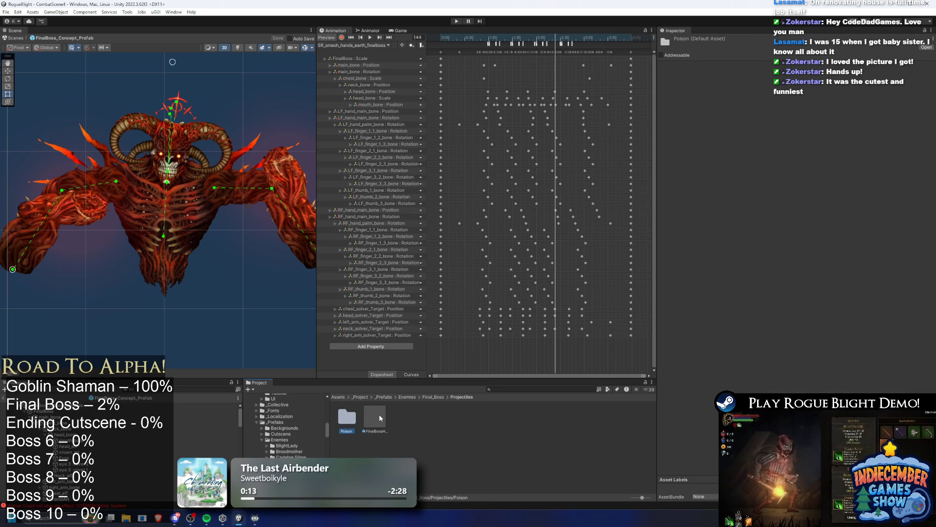
{"action": "left_click", "coordinate": [378, 414]}
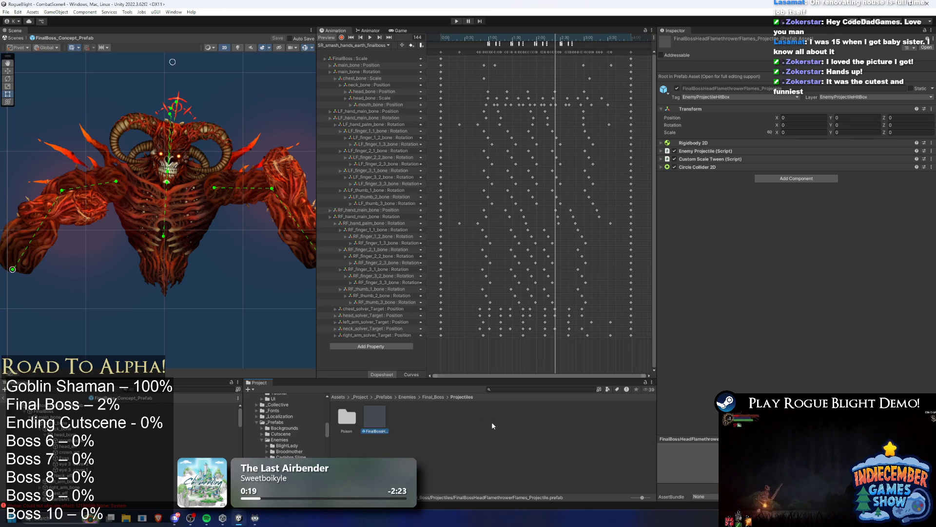
{"action": "left_click", "coordinate": [522, 389]}
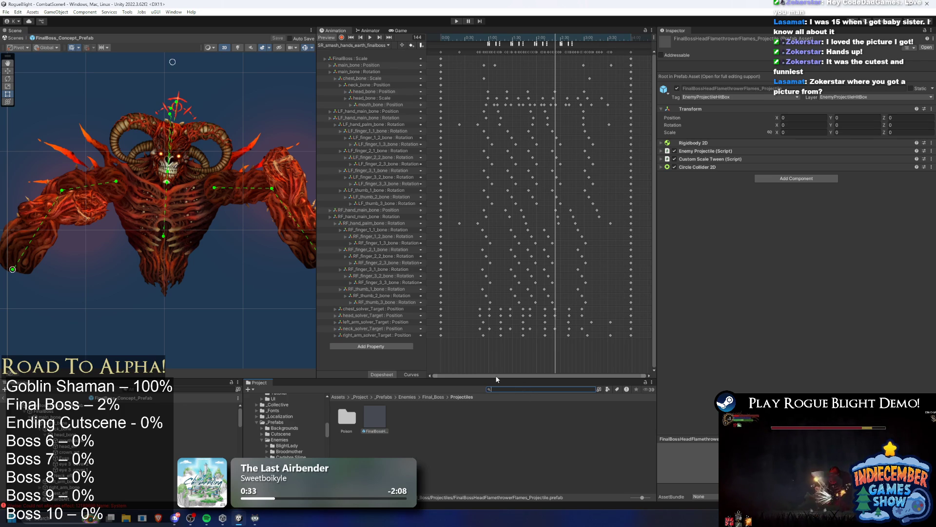
- Search 'wendigo prefab' and open the Wendigo Projectiles folder
{"action": "type", "text": "wendigo prefab"}
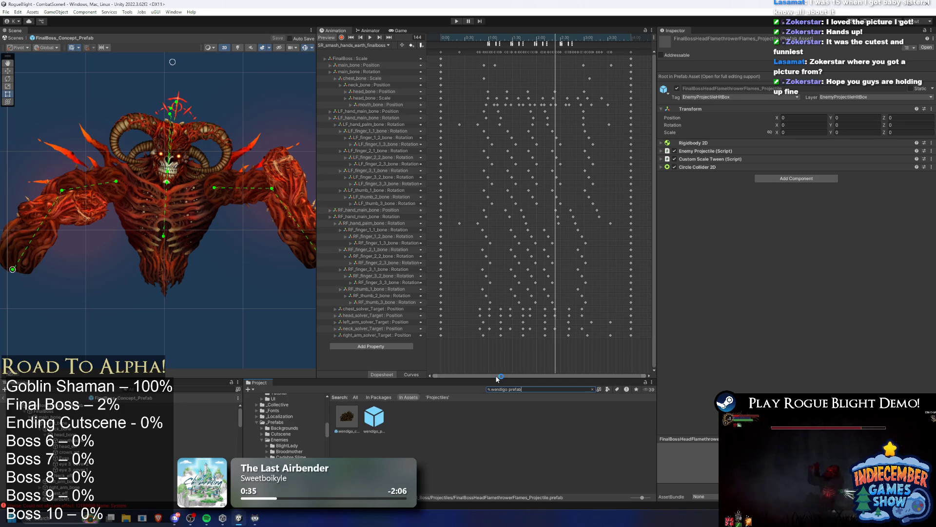
{"action": "left_click", "coordinate": [381, 418]}
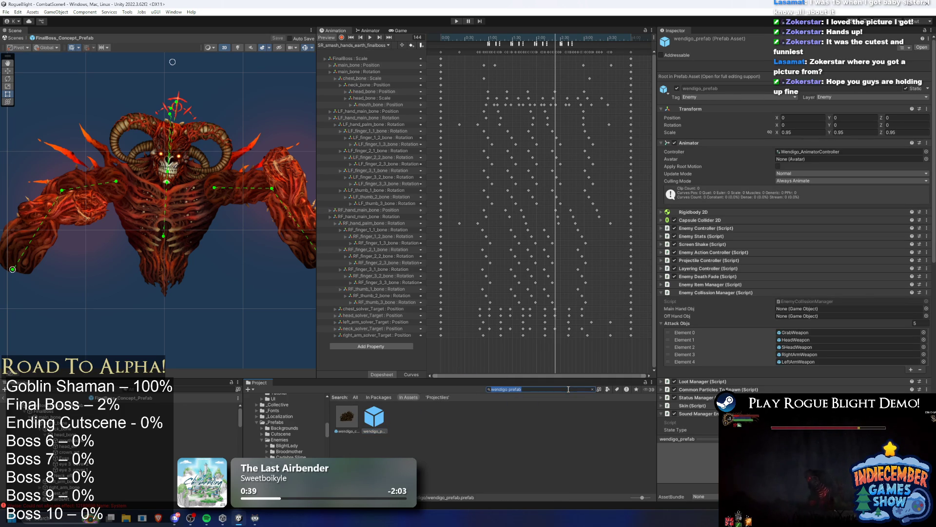
{"action": "key", "text": "BackSpace"}
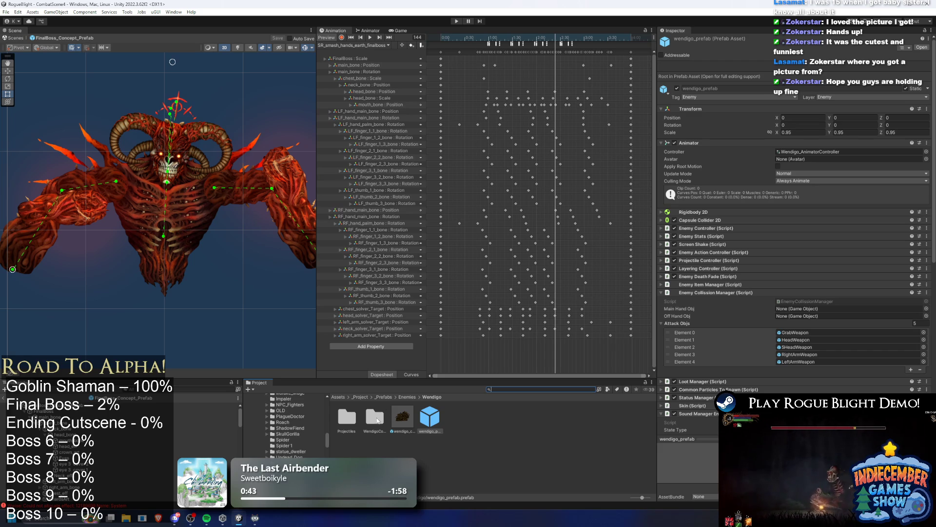
{"action": "double_click", "coordinate": [347, 416]}
- Show Wendigo_Poison_Belly_Ball_Projectile in File Explorer
{"action": "left_click", "coordinate": [393, 416]}
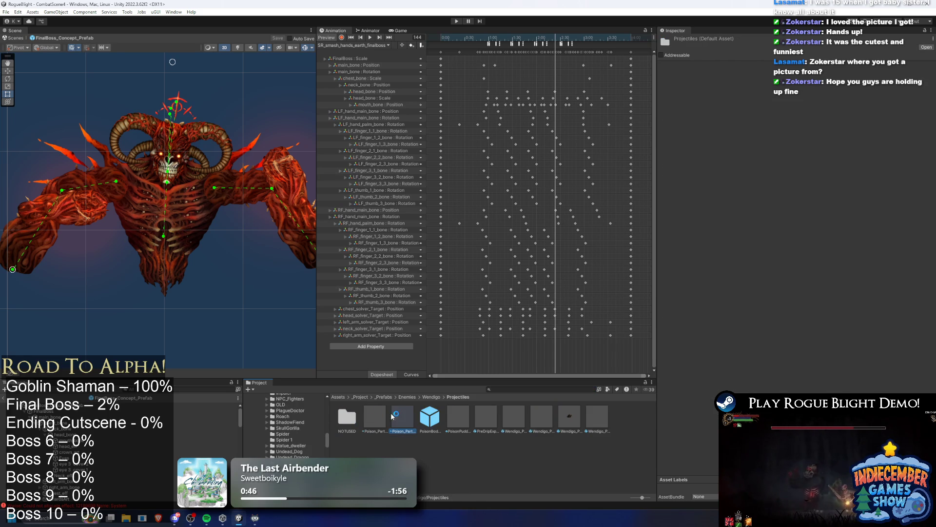
{"action": "left_click", "coordinate": [432, 417]}
{"action": "left_click", "coordinate": [570, 416]}
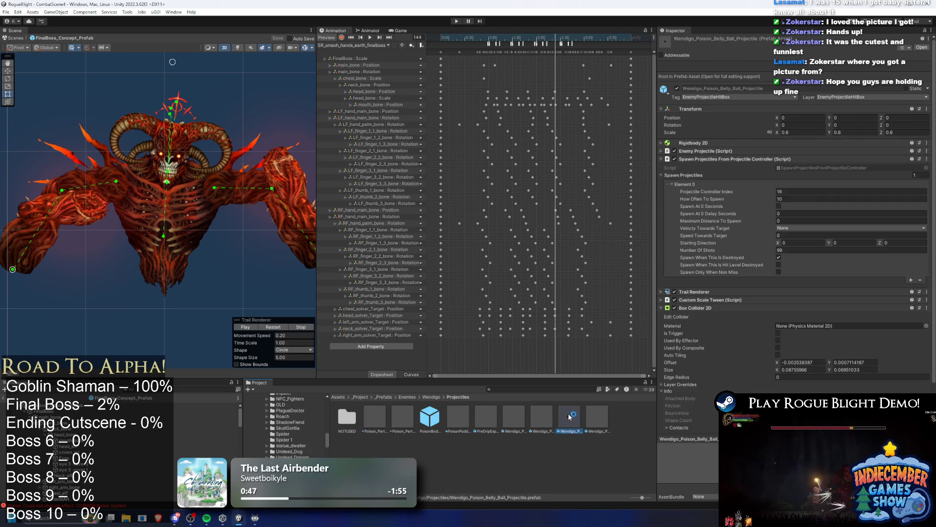
{"action": "right_click", "coordinate": [569, 416]}
{"action": "left_click", "coordinate": [629, 190]}
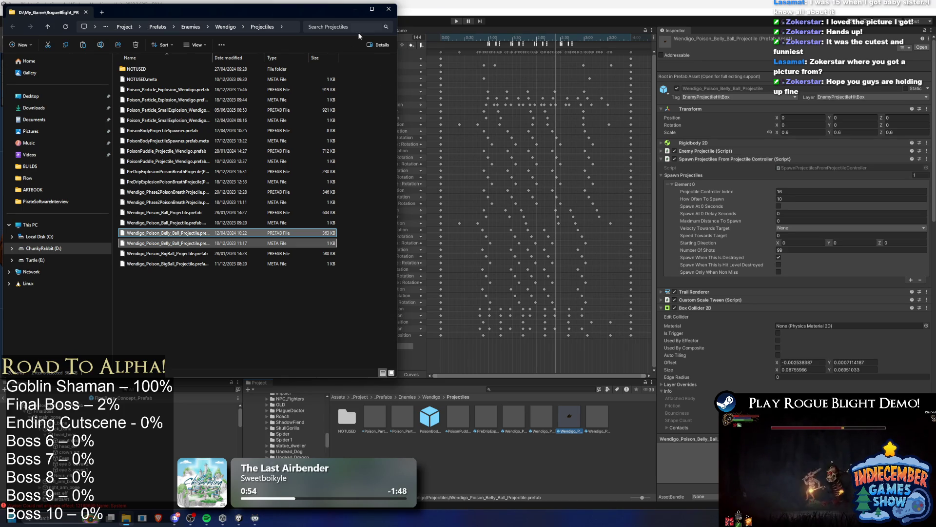
- Reveal the belly ball prefab in Explorer and select it together with its .meta file
{"action": "left_click", "coordinate": [600, 415]}
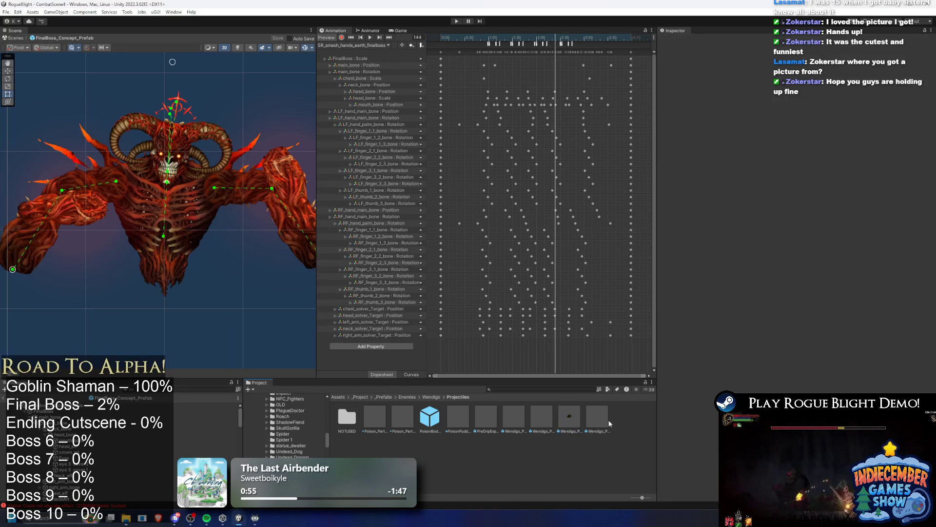
{"action": "left_click", "coordinate": [557, 415]}
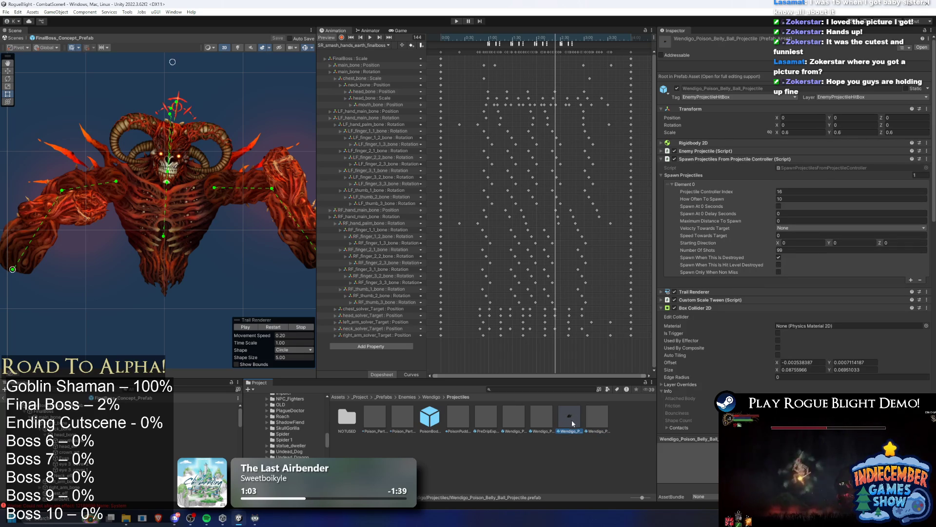
{"action": "right_click", "coordinate": [571, 420]}
{"action": "left_click", "coordinate": [615, 197]}
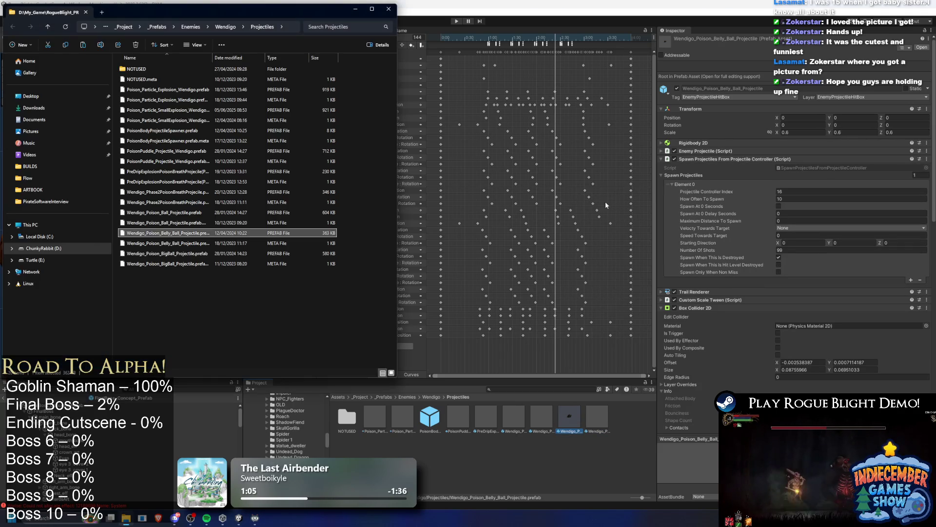
{"action": "left_click", "coordinate": [186, 241], "text": "ctrl"}
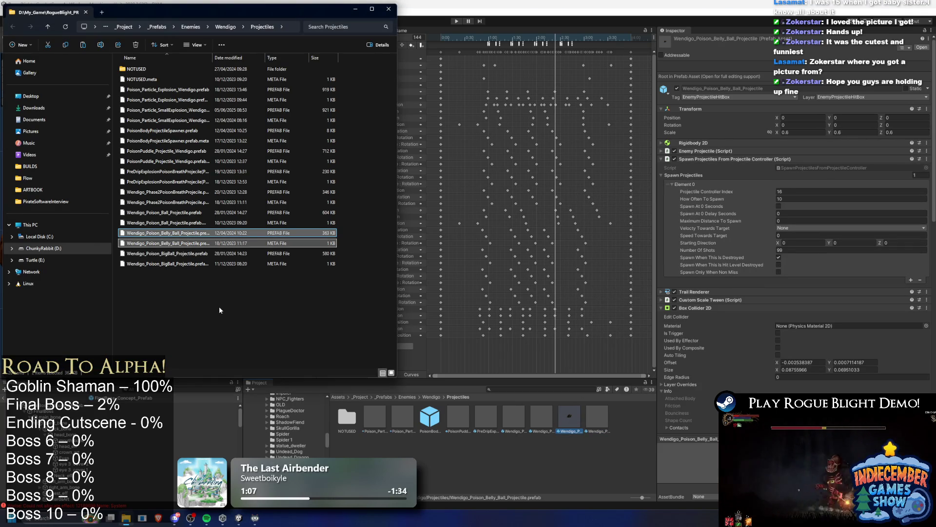
{"action": "left_click", "coordinate": [526, 390]}
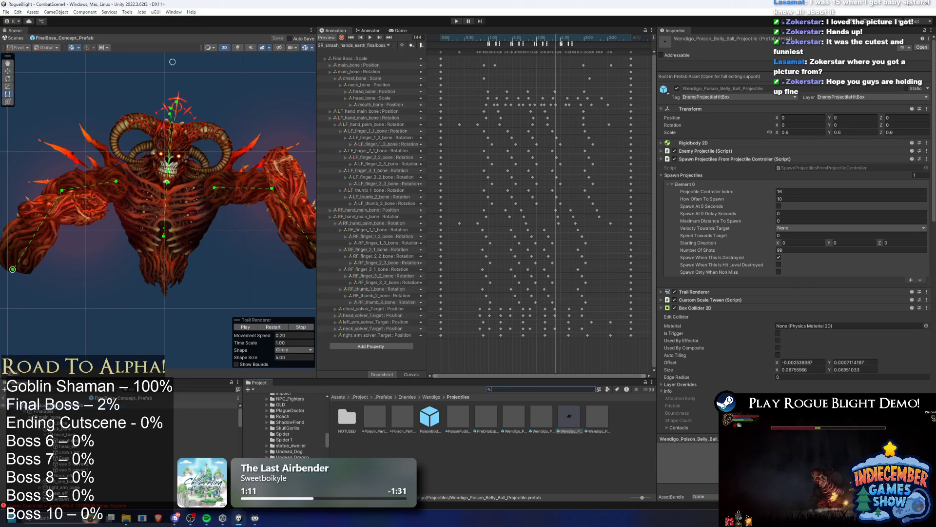
- Find the Final_Boss Projectiles folder and open it in File Explorer
{"action": "left_click", "coordinate": [529, 399]}
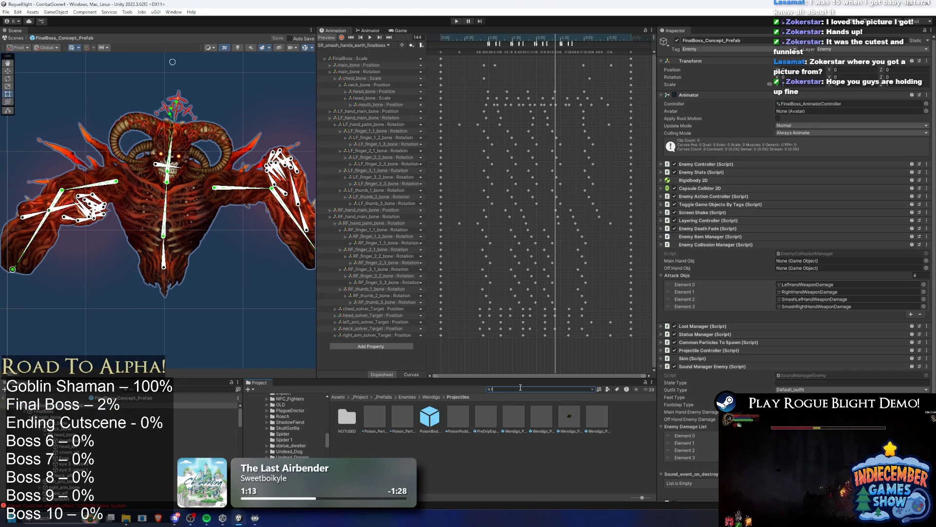
{"action": "type", "text": "inal boss prefa"}
{"action": "key", "text": "Down"}
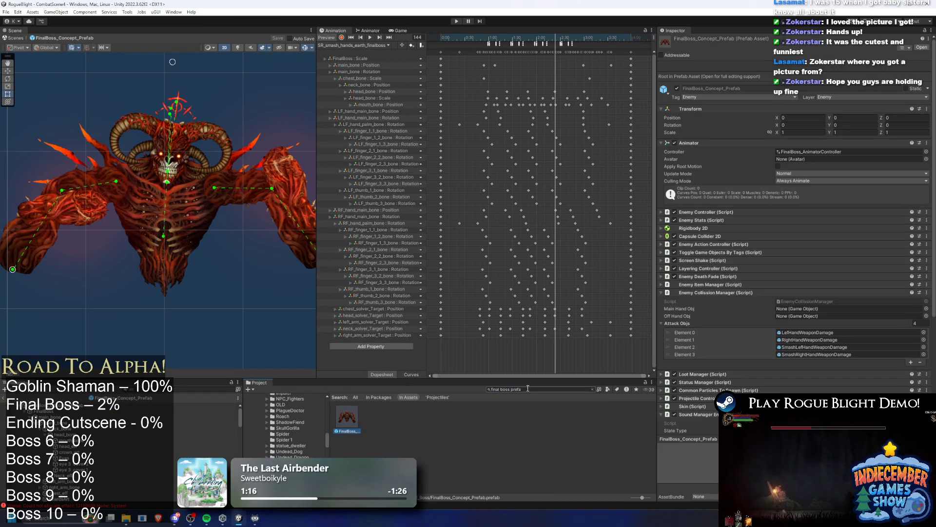
{"action": "left_click", "coordinate": [438, 397]}
{"action": "right_click", "coordinate": [448, 419]}
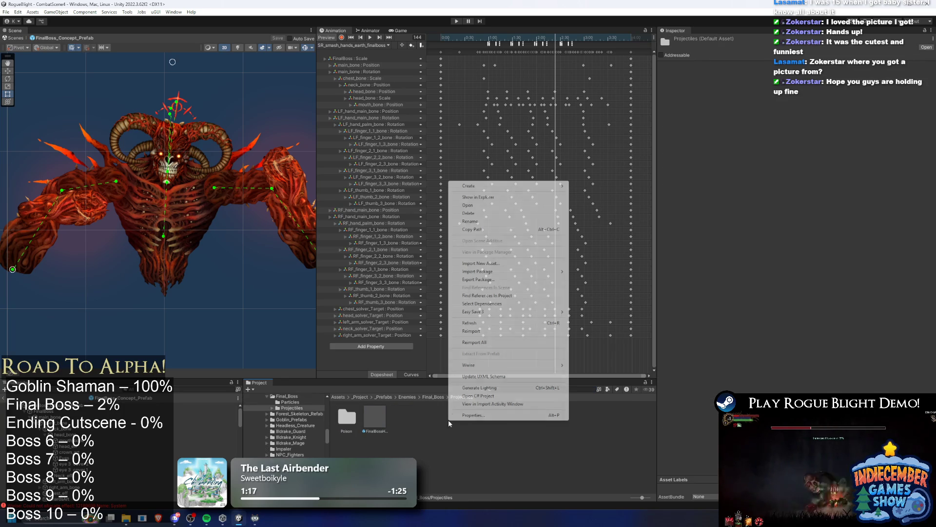
{"action": "left_click", "coordinate": [510, 197]}
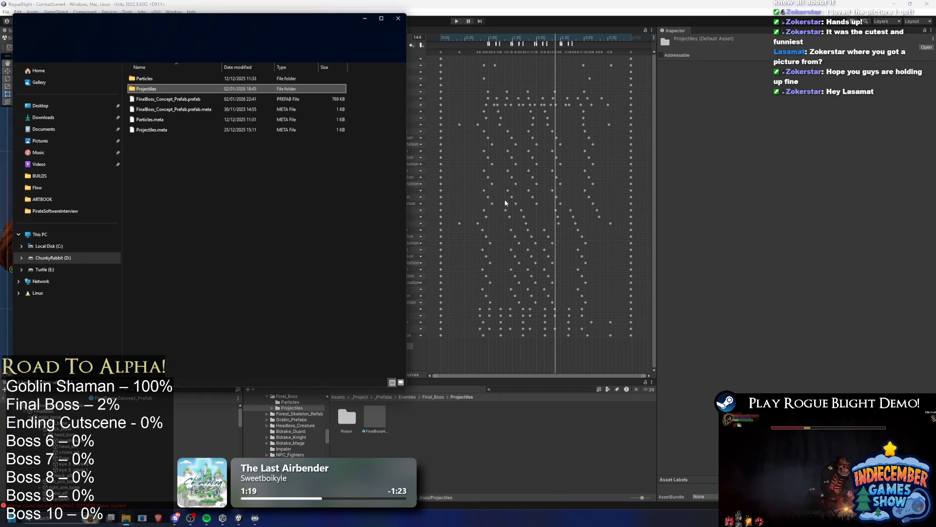
{"action": "double_click", "coordinate": [147, 89]}
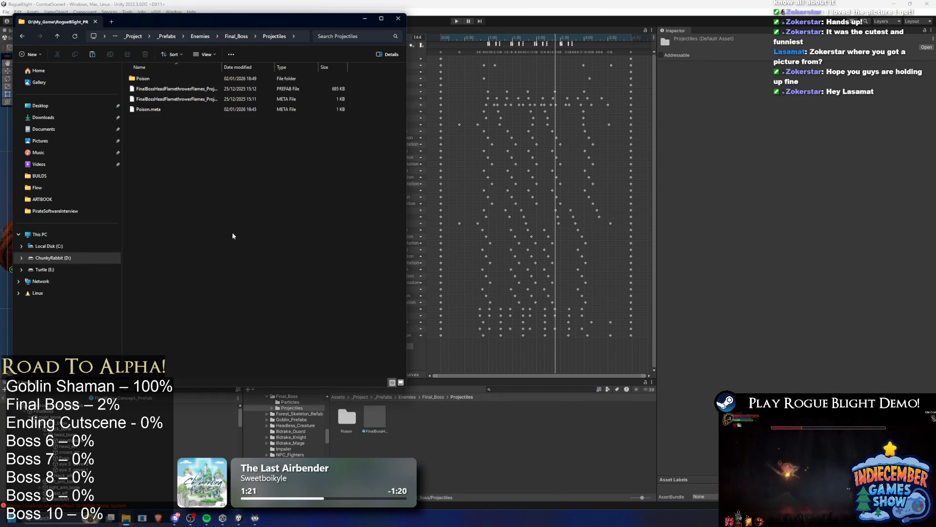
- Create a new folder named 'earth' inside Projectiles
{"action": "right_click", "coordinate": [237, 231]}
{"action": "mouse_move", "coordinate": [293, 296]}
{"action": "left_click", "coordinate": [353, 291]}
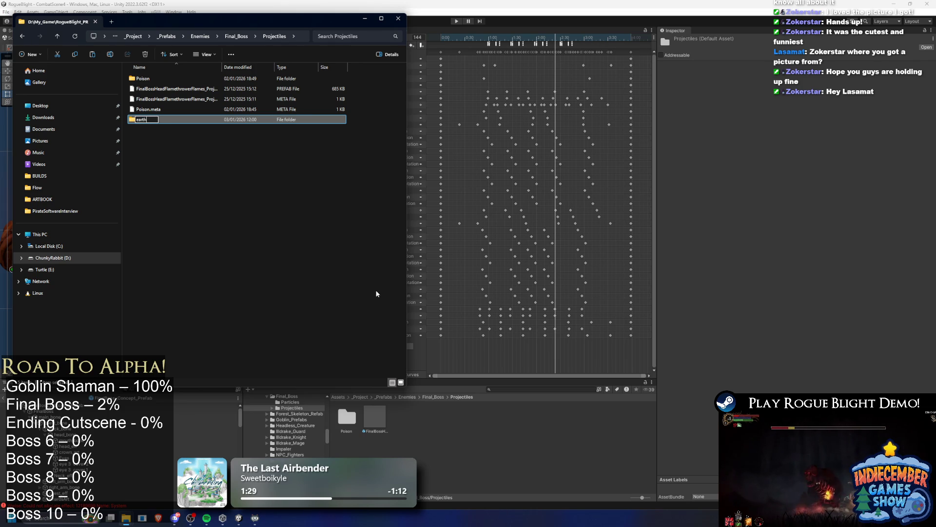
{"action": "key", "text": "Return"}
- Paste the copied prefab files into 'earth' and open that folder in Unity
{"action": "right_click", "coordinate": [277, 98]}
{"action": "left_click", "coordinate": [346, 114]}
{"action": "key", "text": "ctrl+v"}
{"action": "left_click", "coordinate": [351, 415]}
{"action": "double_click", "coordinate": [352, 416]}
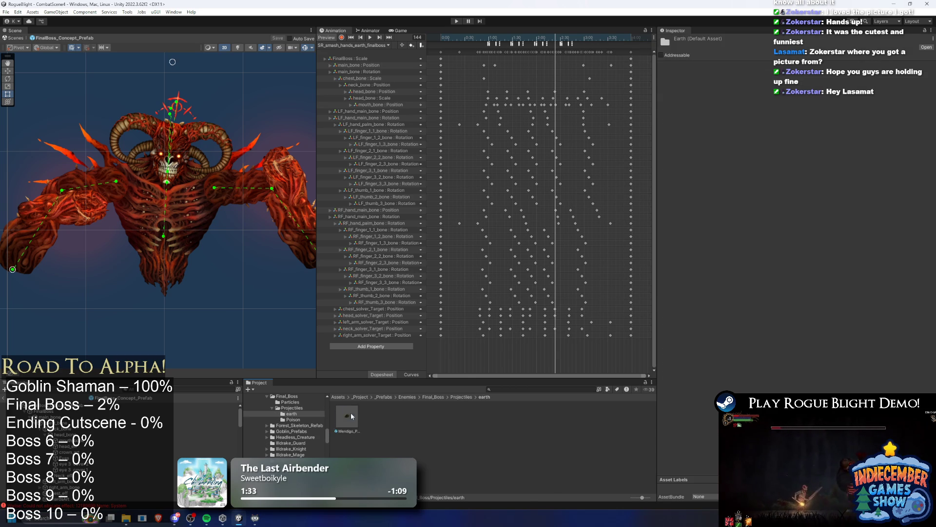
- Rename the copied prefab to FinalBoss_Earth_Falling_Projectile
{"action": "right_click", "coordinate": [352, 416]}
{"action": "left_click", "coordinate": [380, 217]}
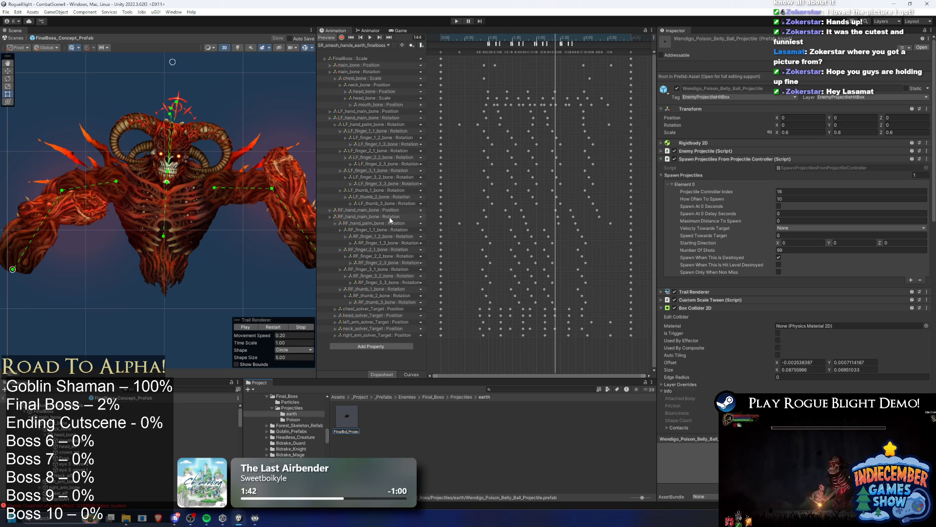
{"action": "type", "text": "ss_Earth"}
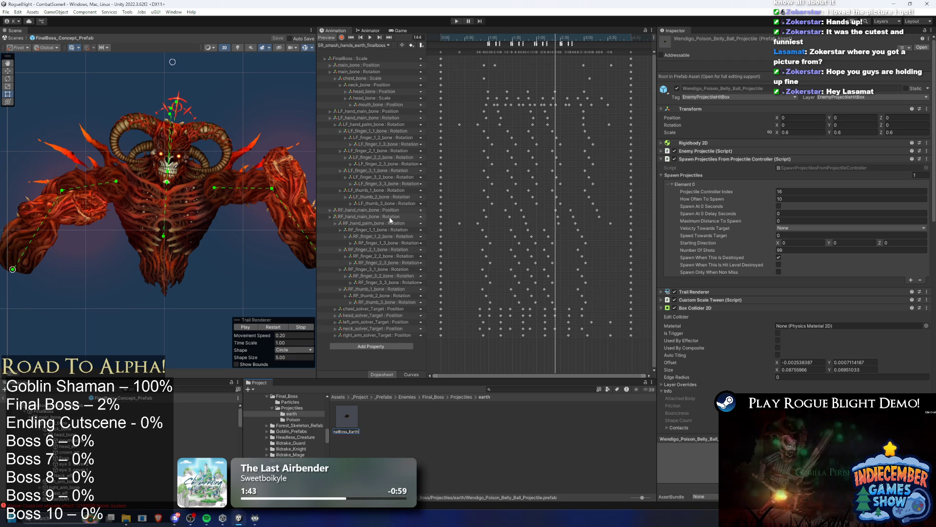
{"action": "key", "text": "Return"}
{"action": "key", "text": "Return"}
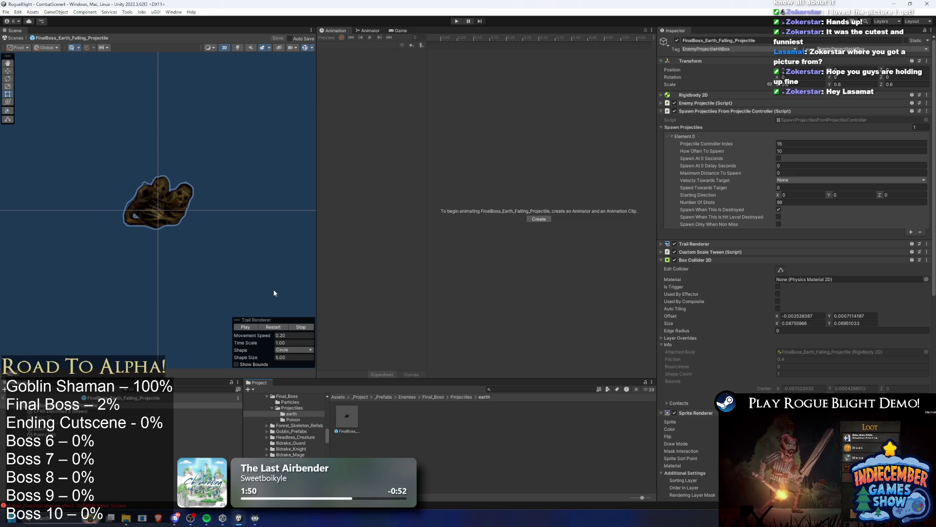
- With scene lighting on, shift the Point Light's Light 2D colour from green to red
{"action": "left_click", "coordinate": [234, 47]}
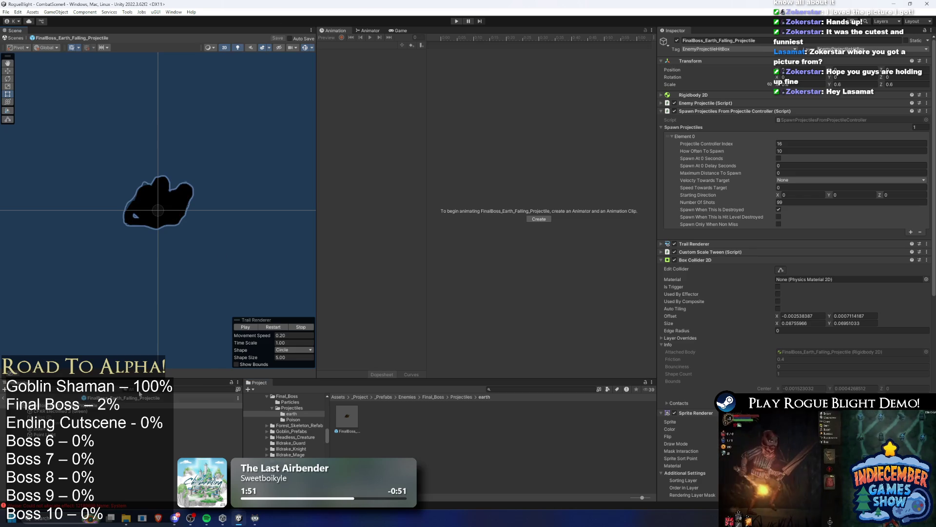
{"action": "left_click", "coordinate": [44, 434]}
{"action": "right_click", "coordinate": [777, 108]}
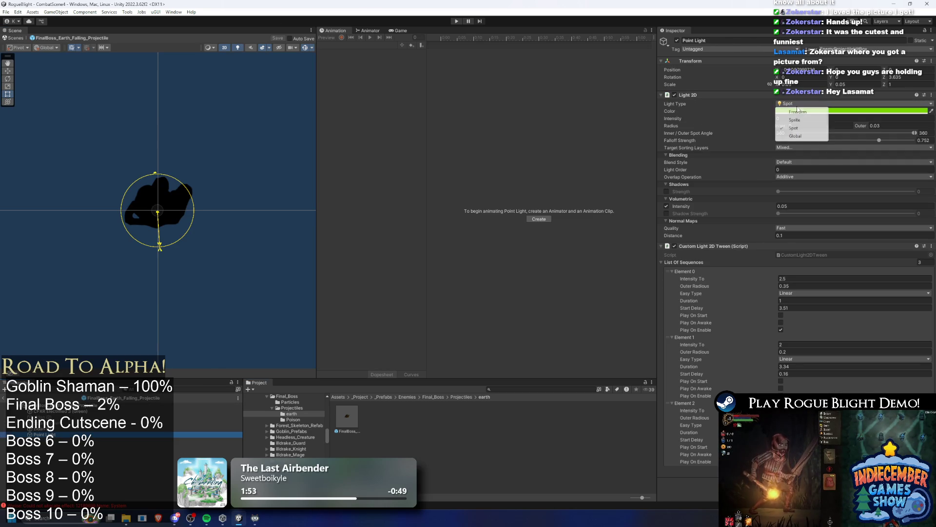
{"action": "left_click", "coordinate": [805, 110]}
{"action": "left_click_drag", "start_coordinate": [920, 154], "coordinate": [930, 159]}
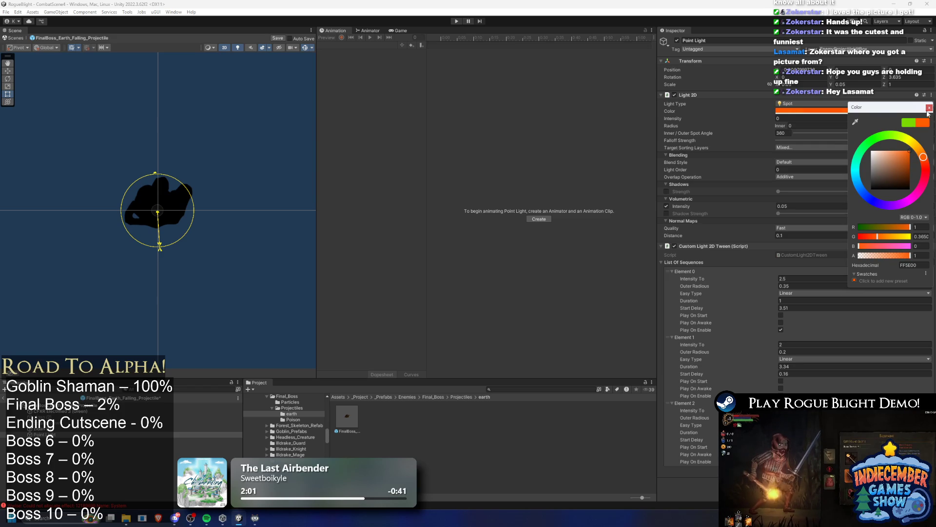
{"action": "left_click", "coordinate": [929, 108]}
- Inspect the zidan (1), zidan (2) and green electrified particle children
{"action": "left_click", "coordinate": [39, 428]}
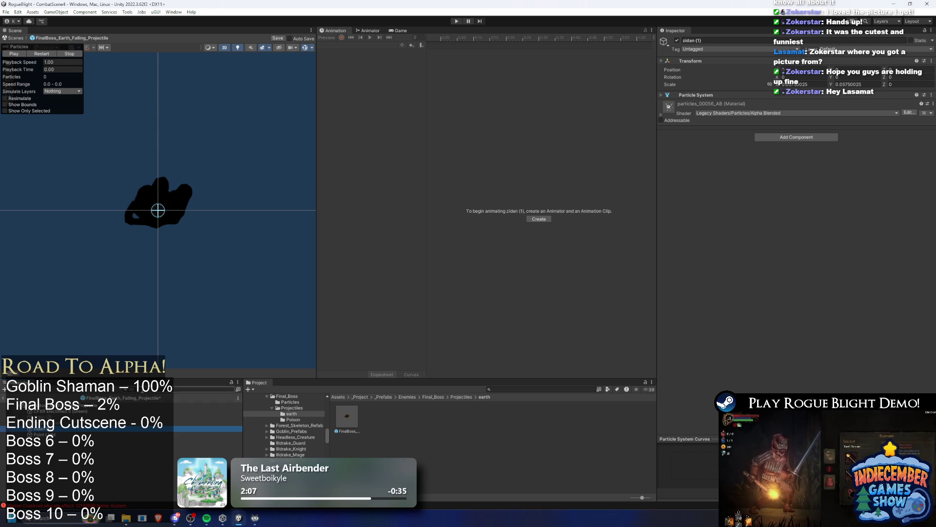
{"action": "left_click", "coordinate": [39, 418]}
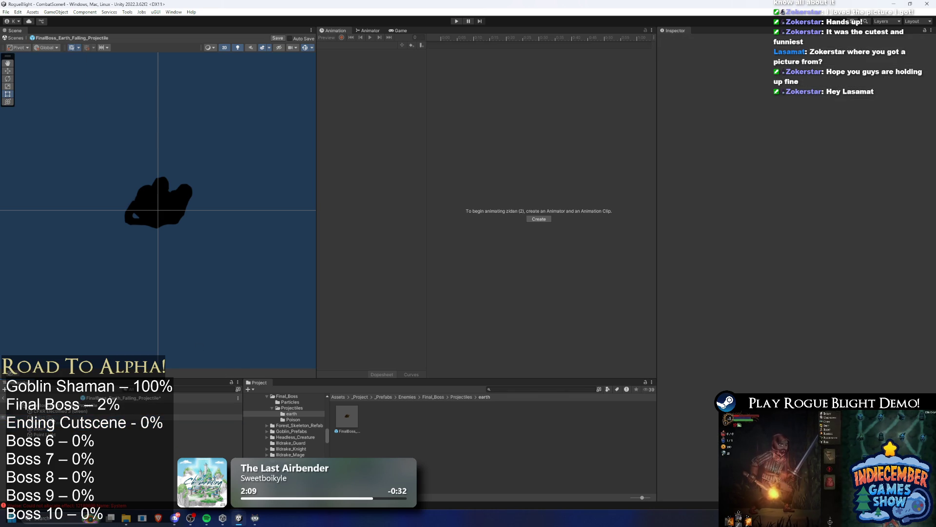
{"action": "left_click", "coordinate": [56, 411]}
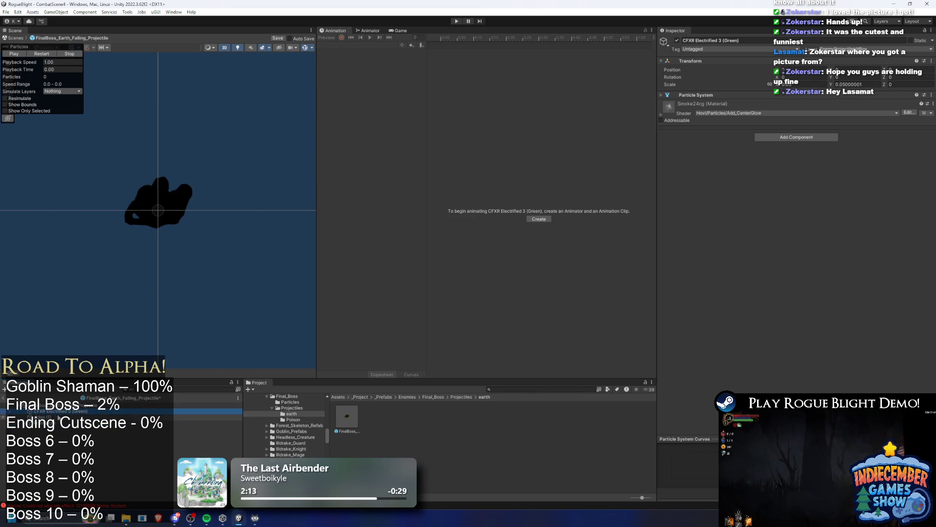
- Remove the Custom Scale Tween component from the projectile root
{"action": "left_click", "coordinate": [54, 406]}
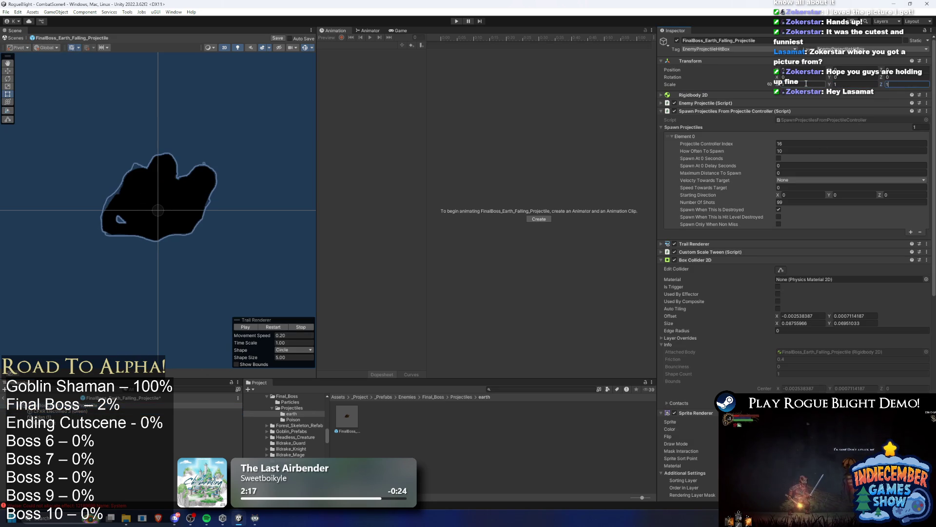
{"action": "left_click", "coordinate": [746, 110]}
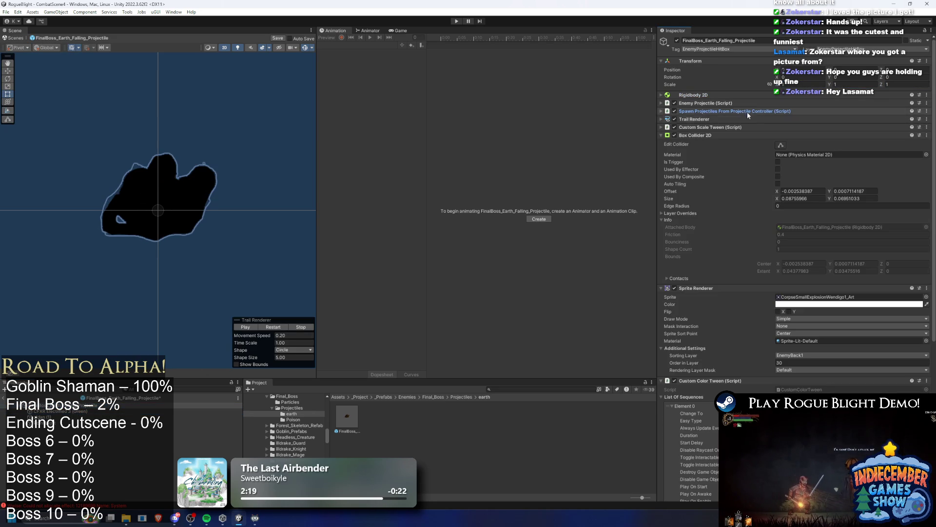
{"action": "left_click", "coordinate": [729, 135]}
{"action": "right_click", "coordinate": [727, 127]}
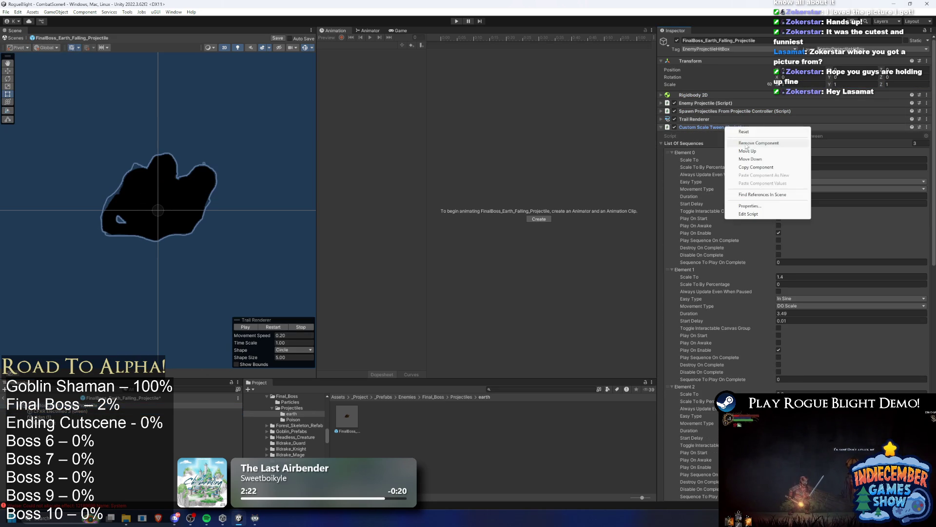
{"action": "left_click", "coordinate": [743, 143]}
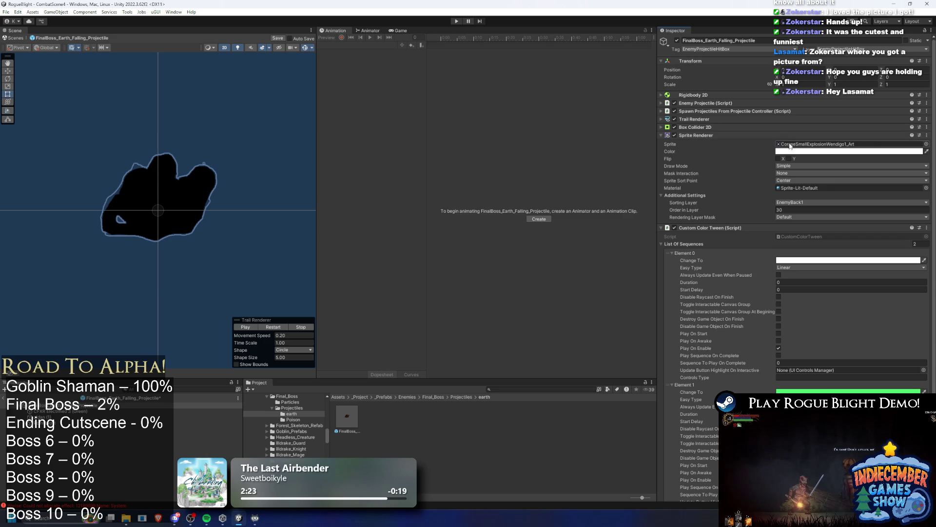
- Set the Sprite Renderer's sprite to BonfireLog and locate that asset in the project
{"action": "left_click", "coordinate": [926, 143]}
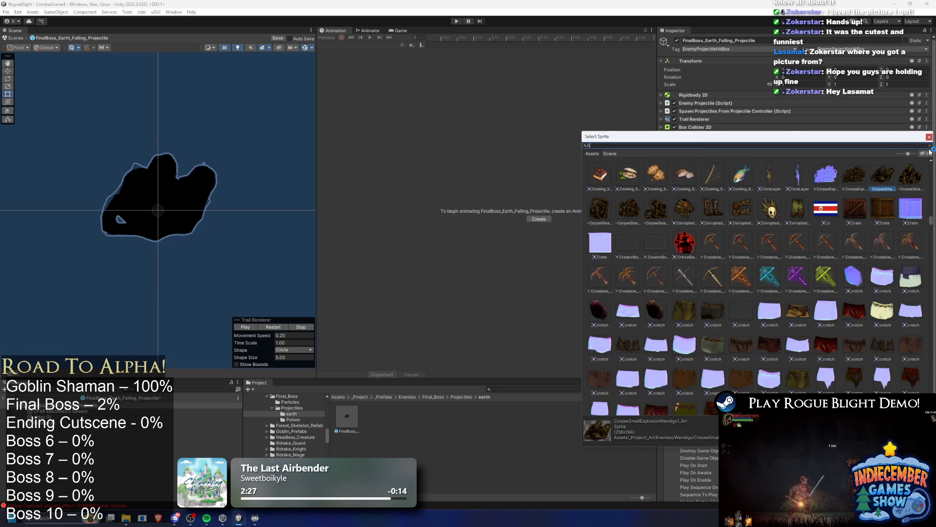
{"action": "type", "text": "bbonfire"}
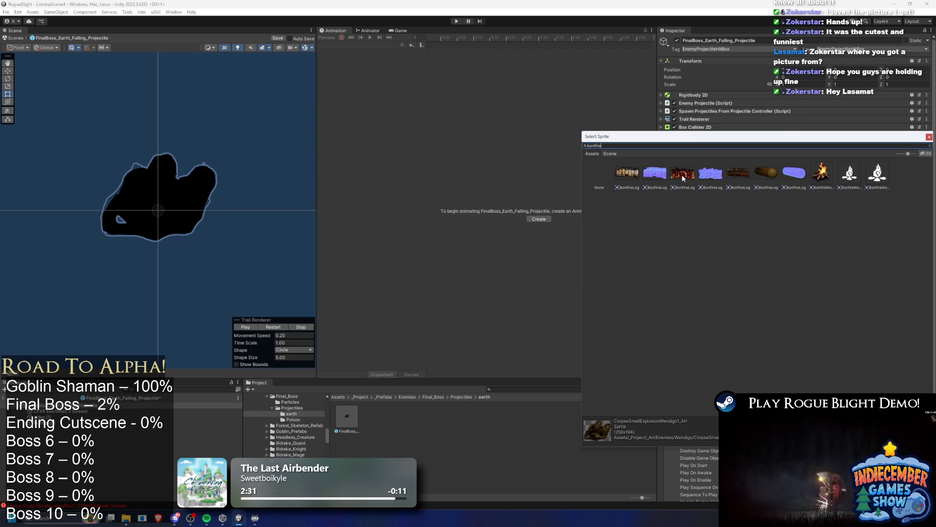
{"action": "double_click", "coordinate": [683, 173]}
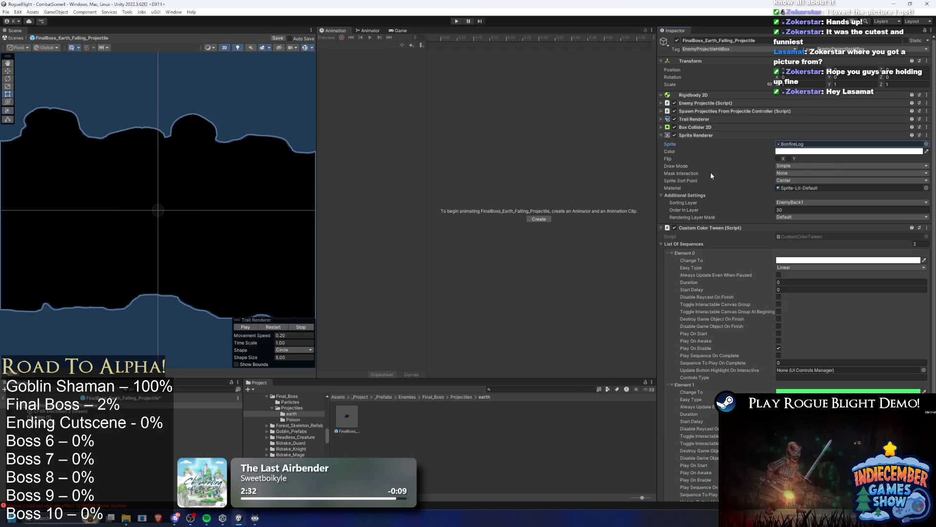
{"action": "left_click", "coordinate": [806, 148]}
{"action": "left_click", "coordinate": [404, 418]}
{"action": "right_click", "coordinate": [471, 423]}
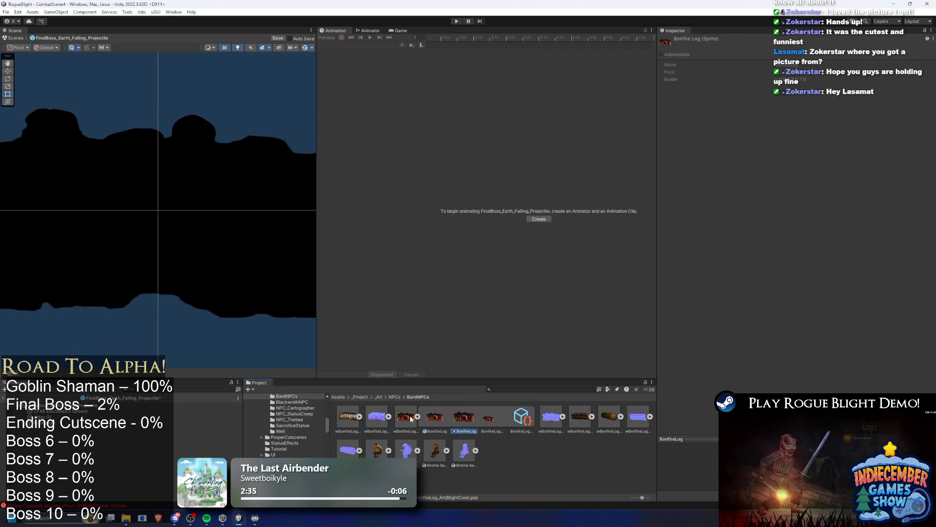
{"action": "right_click", "coordinate": [411, 417]}
{"action": "left_click", "coordinate": [464, 192]}
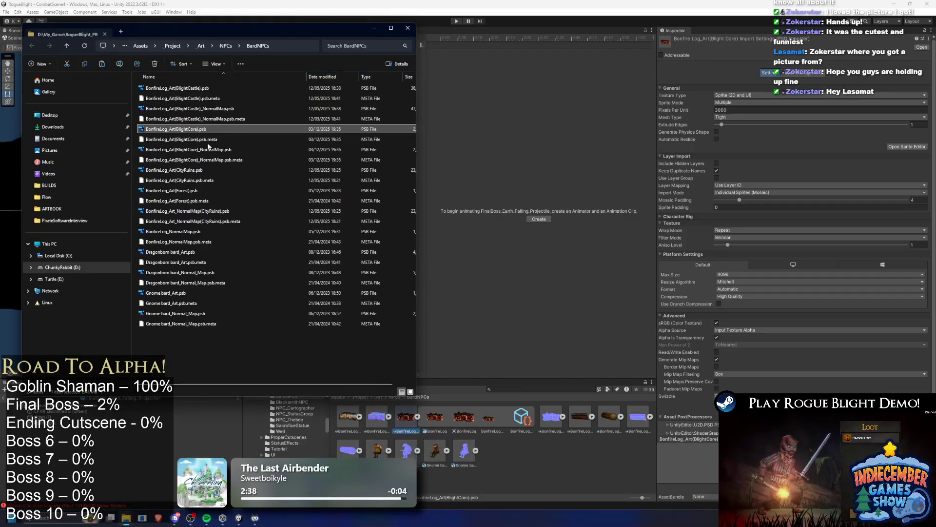
{"action": "left_click", "coordinate": [410, 30]}
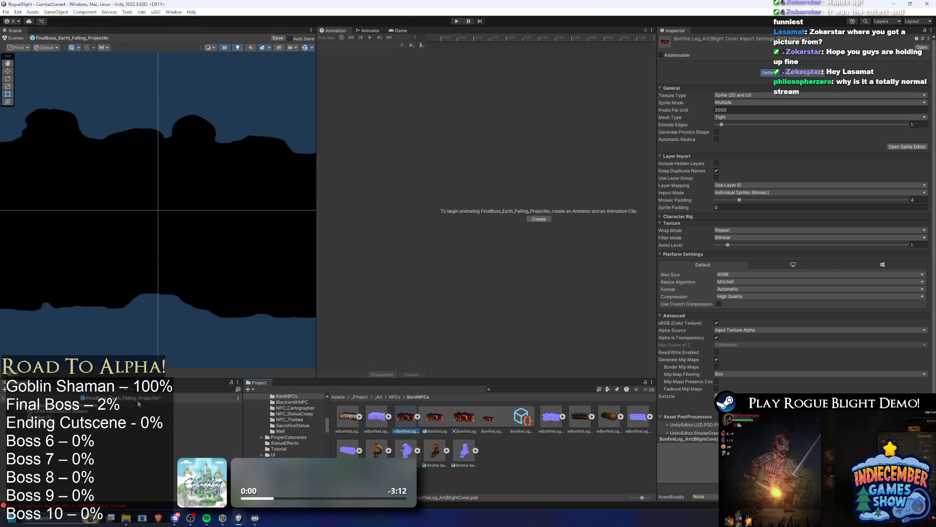
{"action": "left_click", "coordinate": [145, 406]}
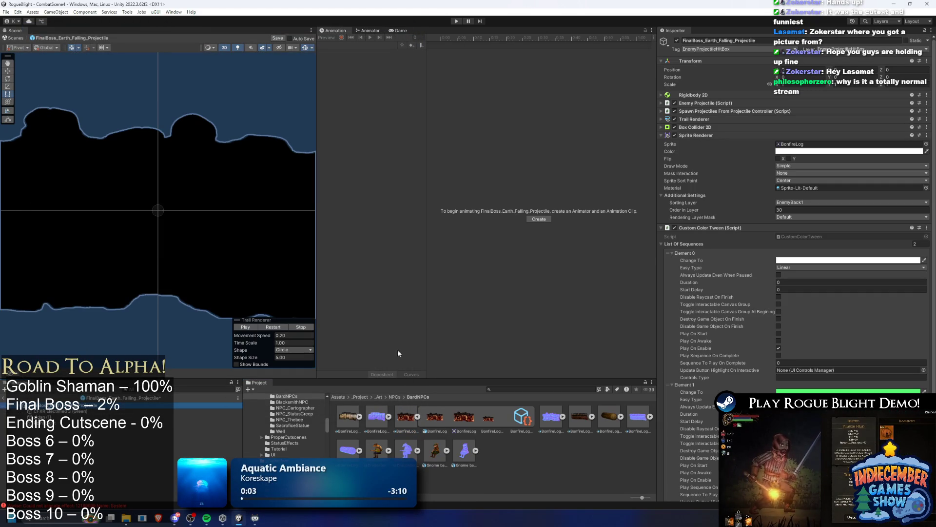
{"action": "left_click", "coordinate": [801, 145]}
{"action": "right_click", "coordinate": [404, 419]}
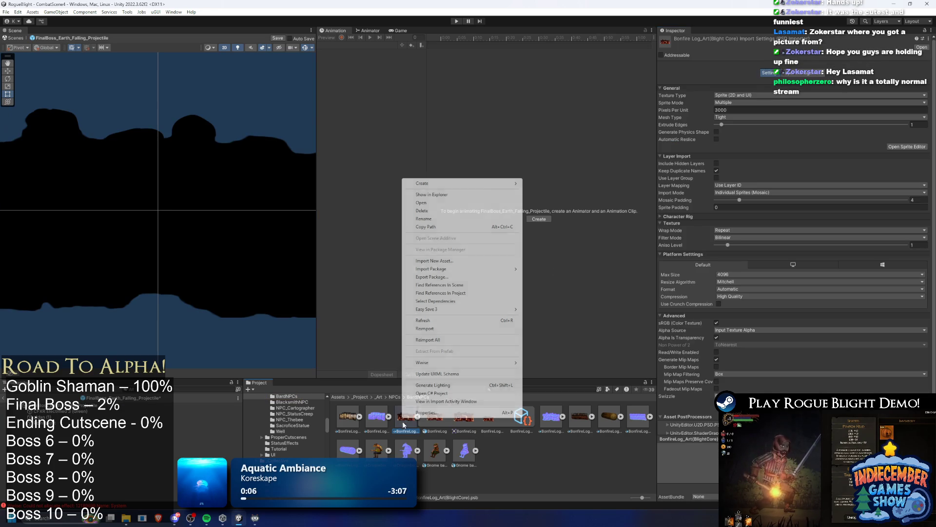
{"action": "left_click", "coordinate": [491, 195]}
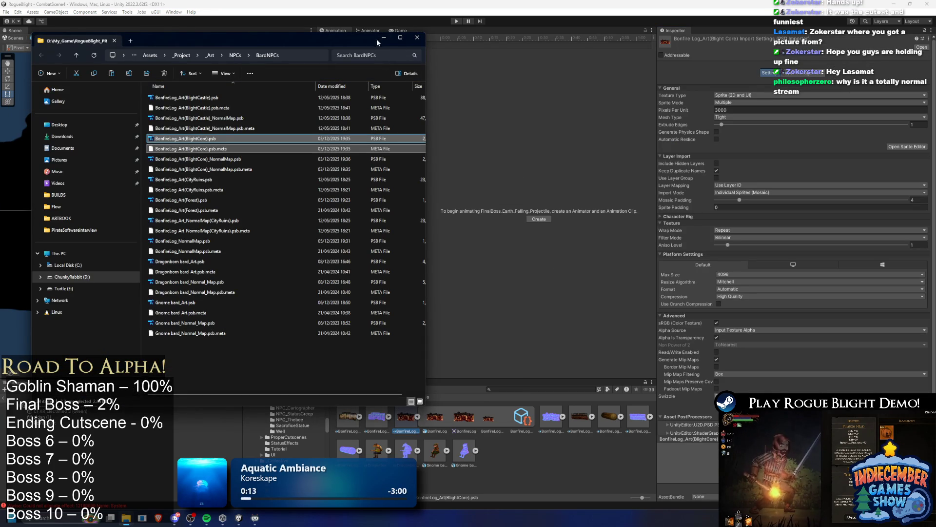
{"action": "left_click", "coordinate": [375, 40]}
{"action": "left_click", "coordinate": [122, 405]}
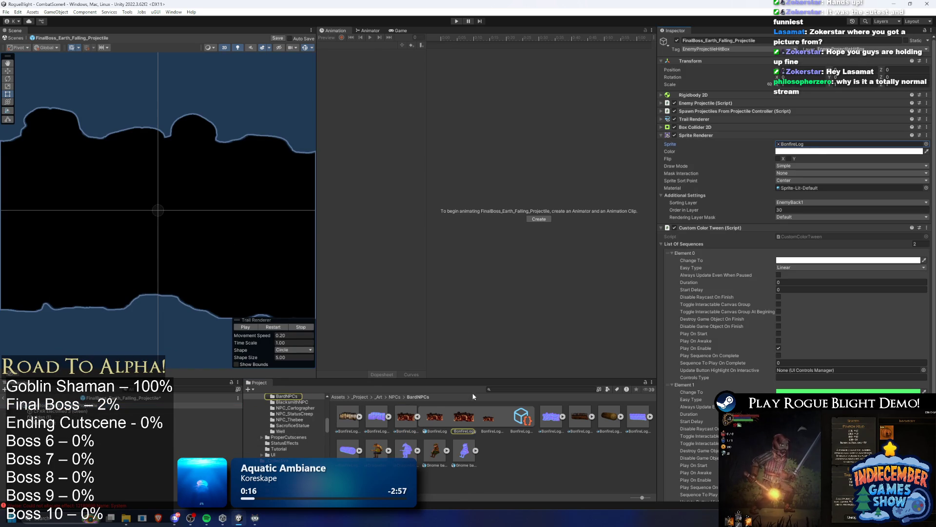
{"action": "key", "text": "f"}
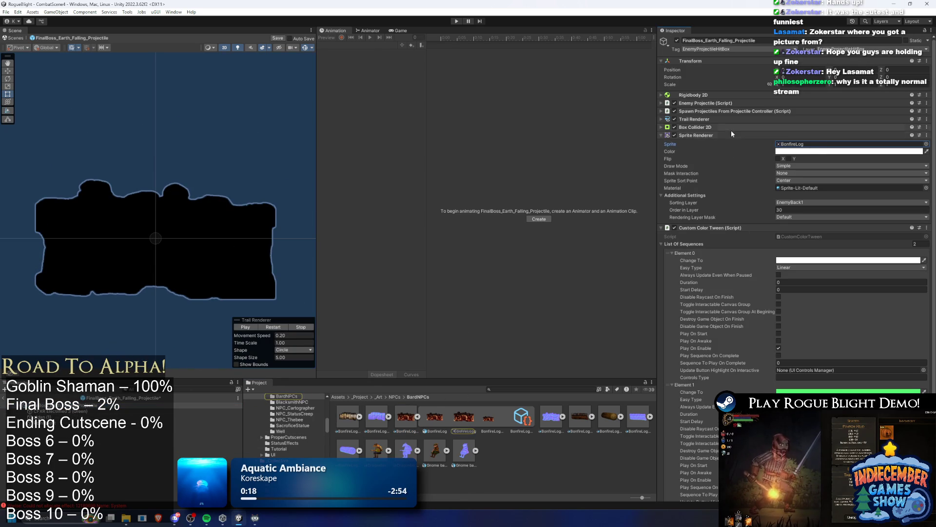
- Drag all four Box Collider 2D edges out to cover the rock, about 0.394 × 0.170
{"action": "left_click", "coordinate": [783, 127]}
{"action": "left_click", "coordinate": [780, 137]}
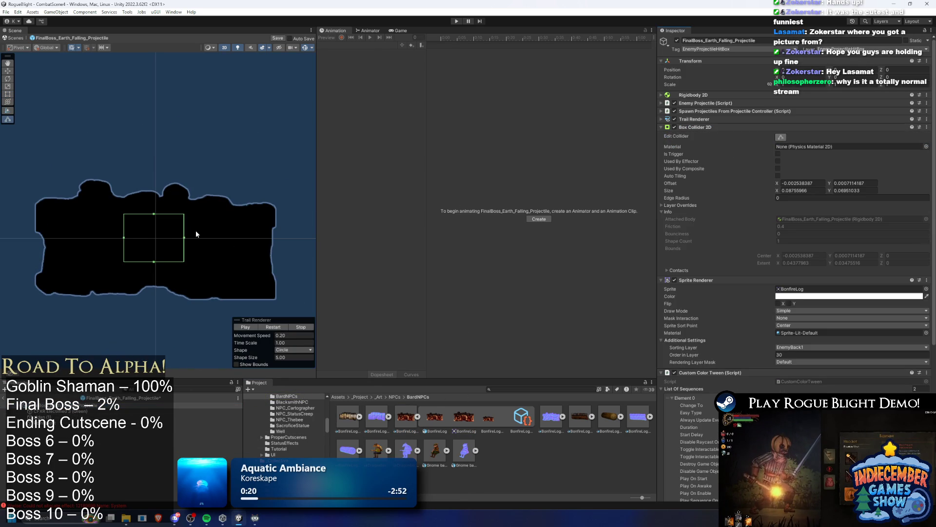
{"action": "left_click_drag", "start_coordinate": [124, 237], "coordinate": [35, 241]}
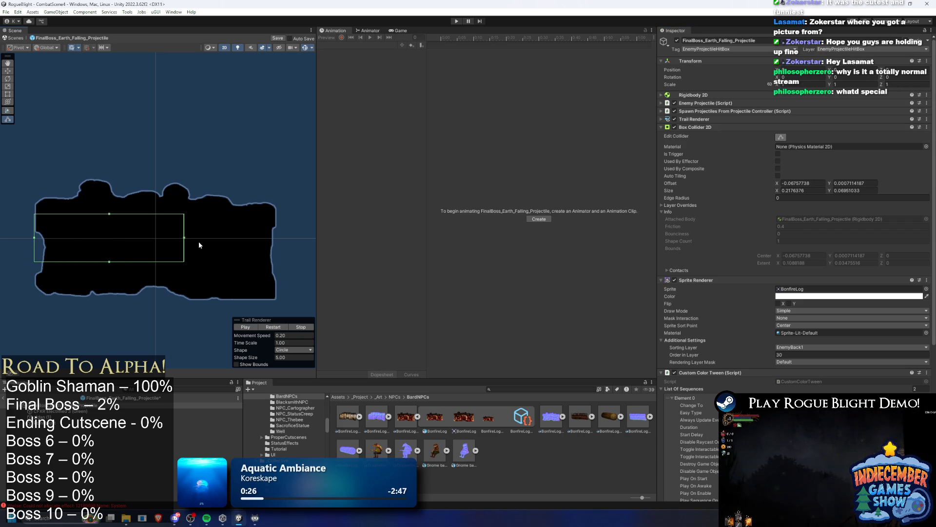
{"action": "left_click_drag", "start_coordinate": [184, 239], "coordinate": [278, 245]}
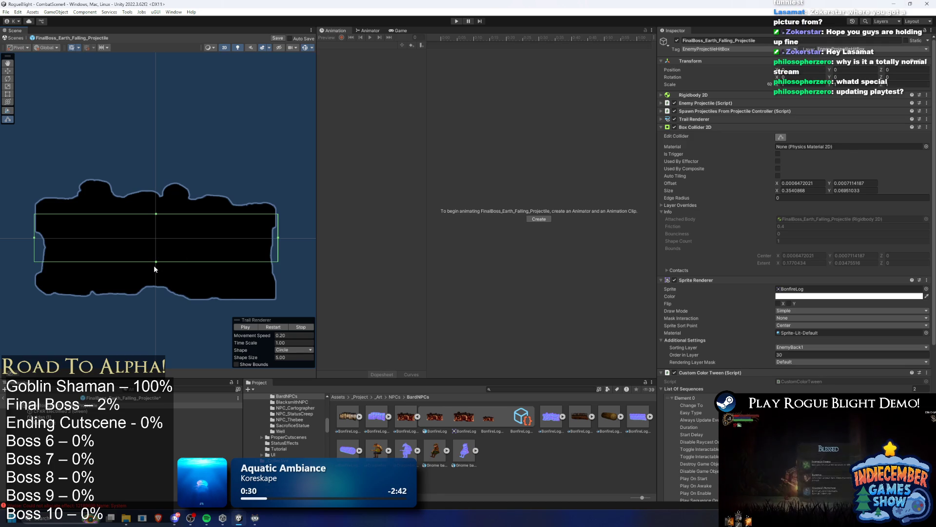
{"action": "left_click_drag", "start_coordinate": [157, 262], "coordinate": [151, 297]}
{"action": "left_click_drag", "start_coordinate": [156, 213], "coordinate": [156, 181]}
{"action": "left_click", "coordinate": [44, 417]}
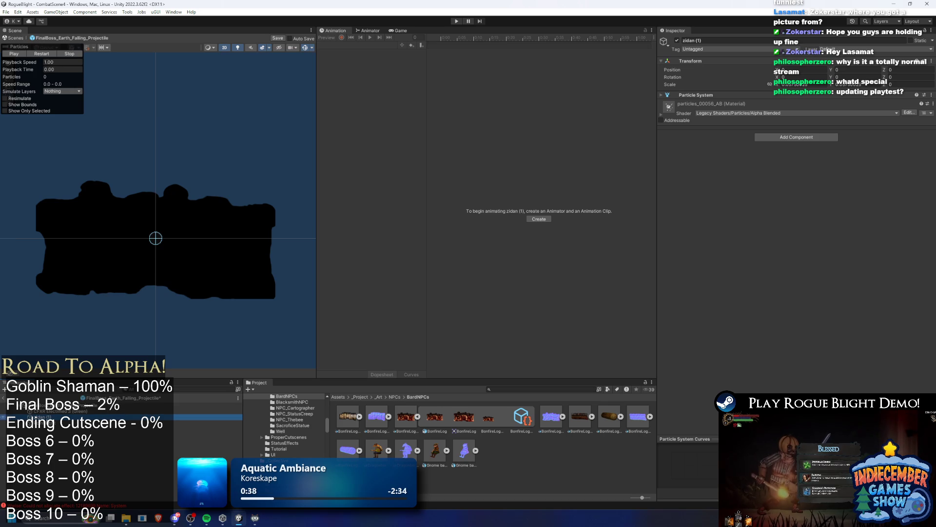
- Delete zidan (1) and widen the Point Light's outer radius
{"action": "key", "text": "Delete"}
{"action": "left_click", "coordinate": [44, 417]}
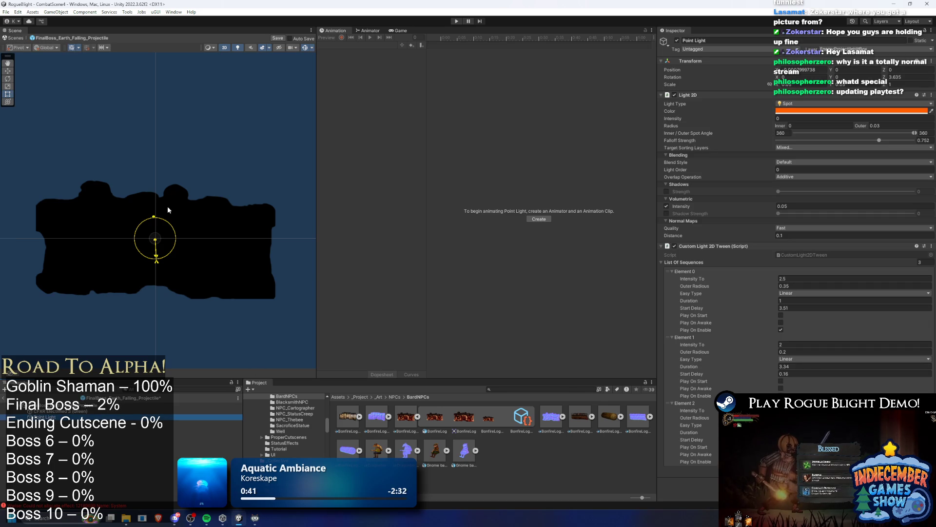
{"action": "left_click_drag", "start_coordinate": [154, 216], "coordinate": [156, 107]}
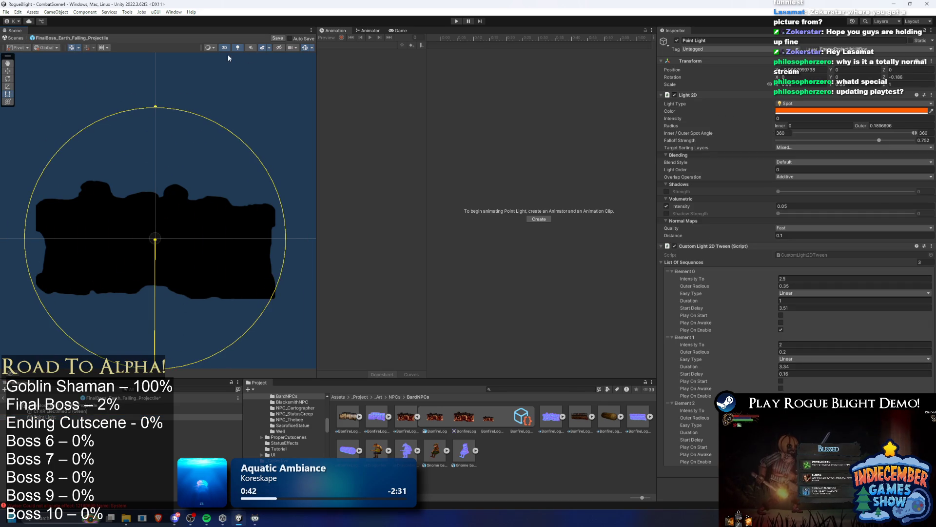
{"action": "left_click", "coordinate": [238, 48]}
{"action": "left_click", "coordinate": [238, 48]}
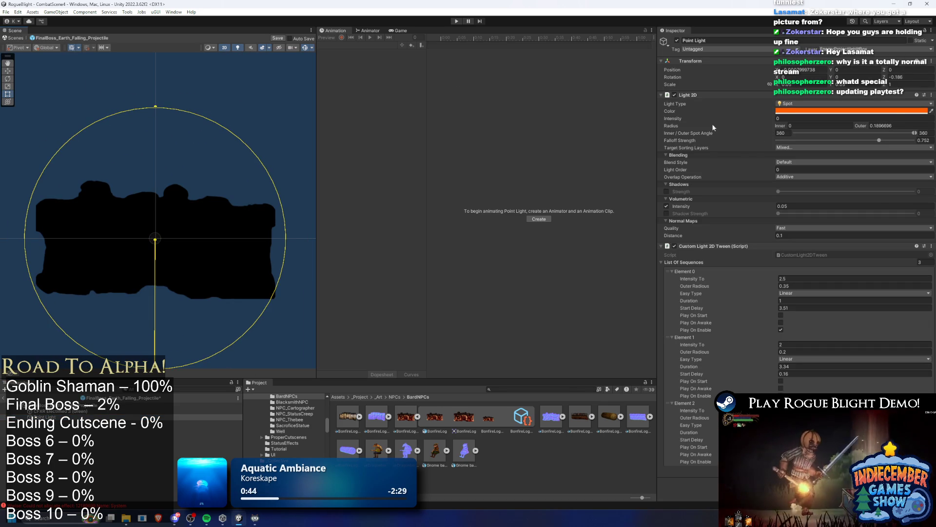
- Try Point Light intensity values of 1 and then 2.5
{"action": "left_click", "coordinate": [794, 118]}
{"action": "type", "text": "1"}
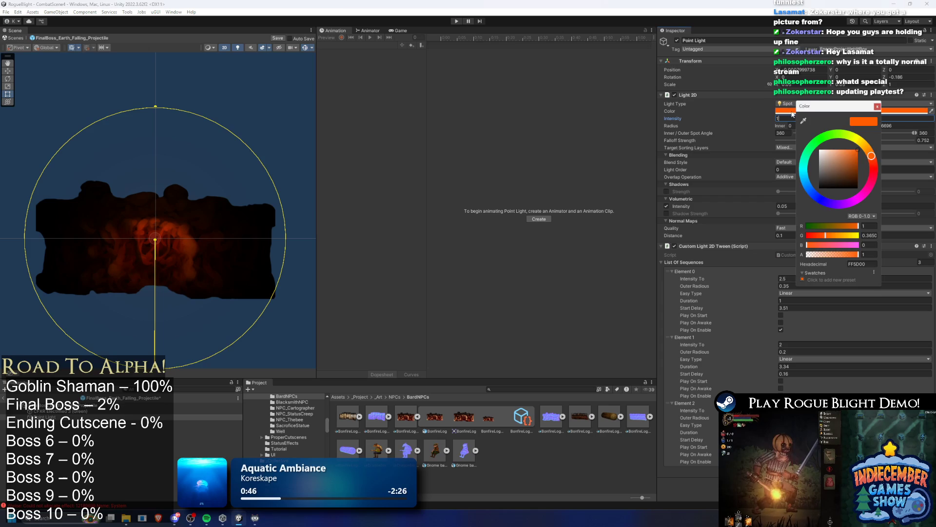
{"action": "left_click", "coordinate": [797, 112]}
{"action": "left_click", "coordinate": [793, 119]}
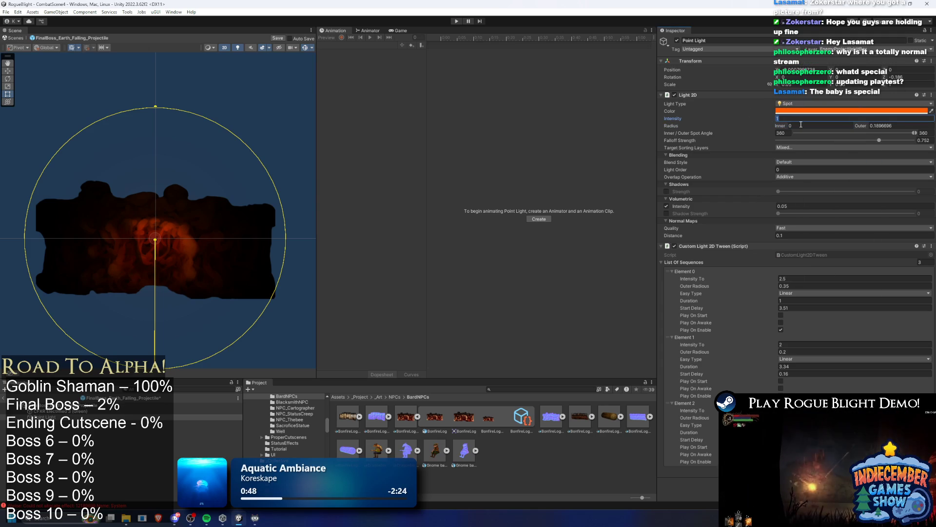
{"action": "type", "text": "2.5"}
{"action": "scroll", "coordinate": [106, 184], "scroll_direction": "down", "scroll_amount": 1}
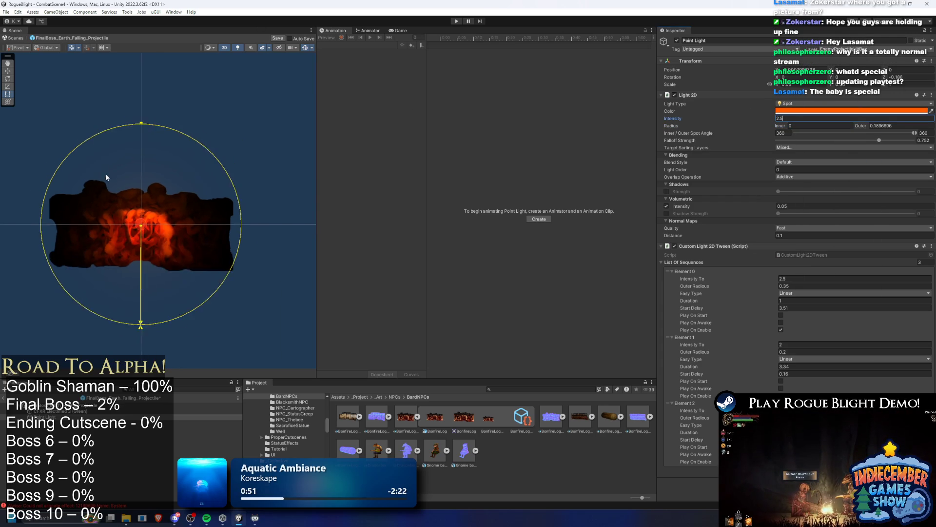
{"action": "scroll", "coordinate": [107, 185], "scroll_direction": "down", "scroll_amount": 1}
- Widen the light radius further, set intensity to 0, and reselect the projectile root
{"action": "mouse_move", "coordinate": [133, 140]}
{"action": "left_mouse_down"}
{"action": "mouse_move", "coordinate": [134, 78]}
{"action": "mouse_move", "coordinate": [132, 105]}
{"action": "mouse_move", "coordinate": [148, 52]}
{"action": "mouse_move", "coordinate": [133, 38]}
{"action": "left_mouse_up"}
{"action": "left_click", "coordinate": [806, 117]}
{"action": "type", "text": "0"}
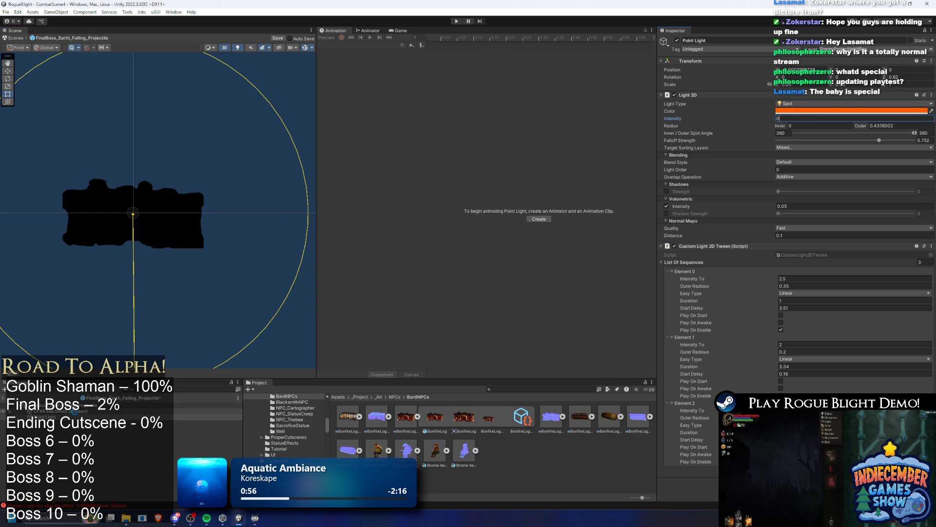
{"action": "left_click", "coordinate": [88, 404]}
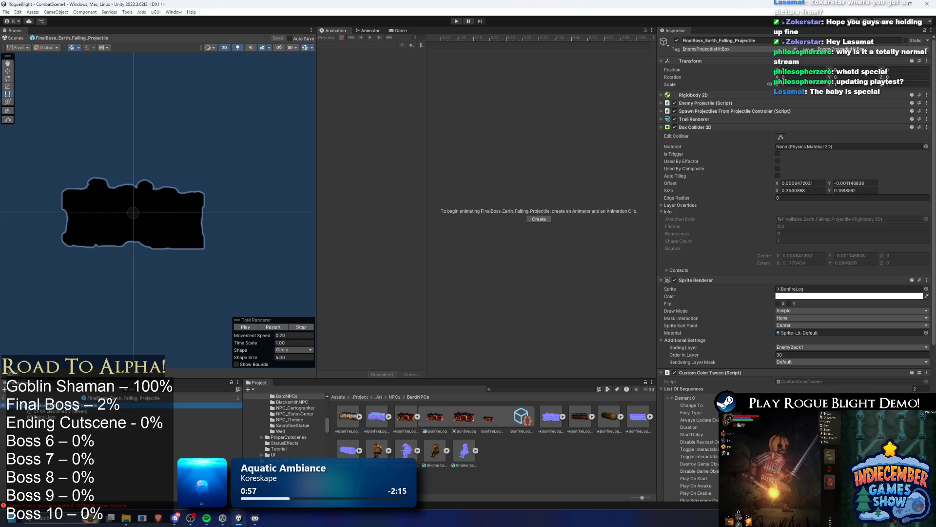
{"action": "left_click", "coordinate": [703, 127]}
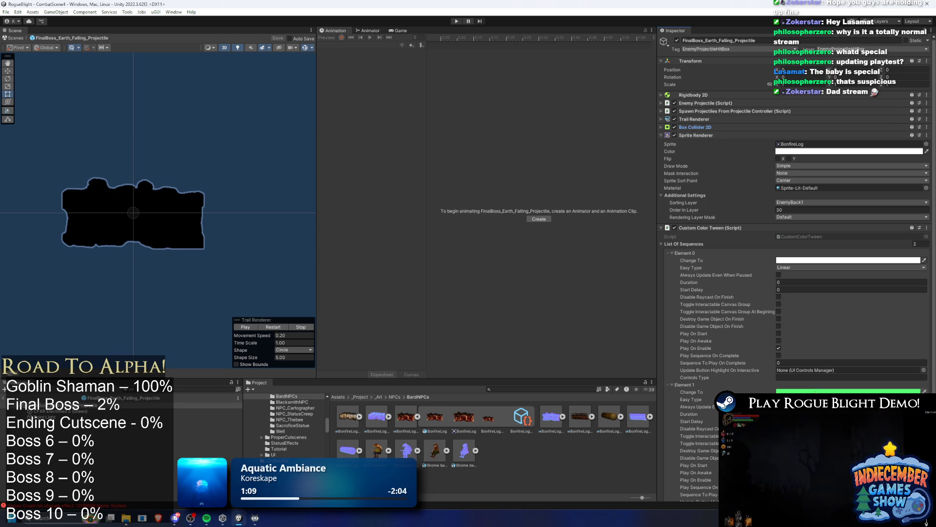
- Remove the Custom Color Tween component and locate the Random Sprite Changer's listed sprites in the project
{"action": "right_click", "coordinate": [700, 227]}
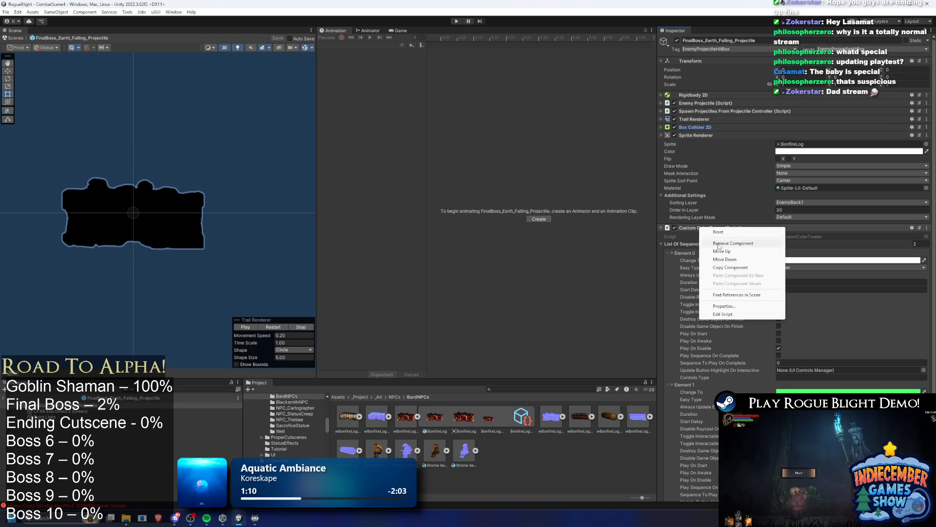
{"action": "left_click", "coordinate": [721, 244]}
{"action": "left_click", "coordinate": [684, 262]}
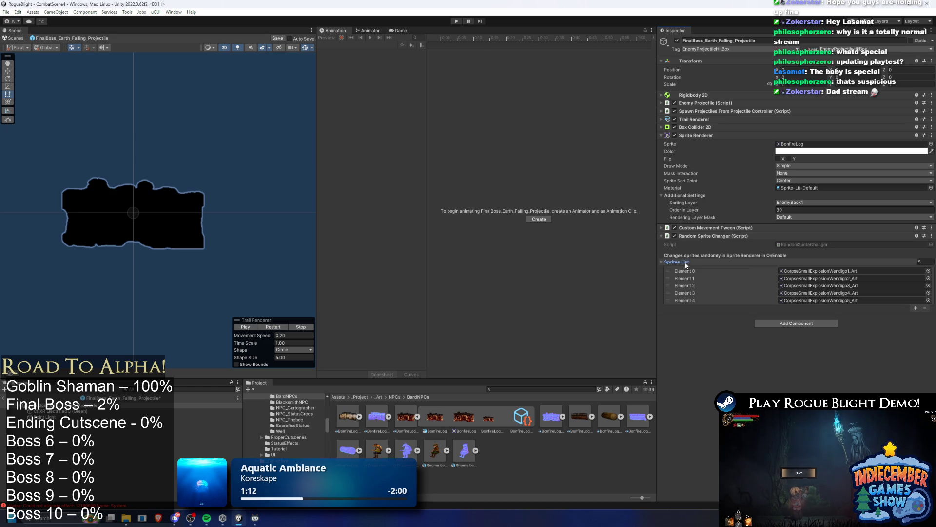
{"action": "left_click", "coordinate": [807, 274]}
{"action": "left_click", "coordinate": [842, 278]}
{"action": "left_click", "coordinate": [843, 286]}
{"action": "left_click", "coordinate": [841, 293]}
- Remove the Random Sprite Changer and Custom Movement Tween components, then collapse Sprite Renderer
{"action": "right_click", "coordinate": [716, 236]}
{"action": "left_click", "coordinate": [736, 253]}
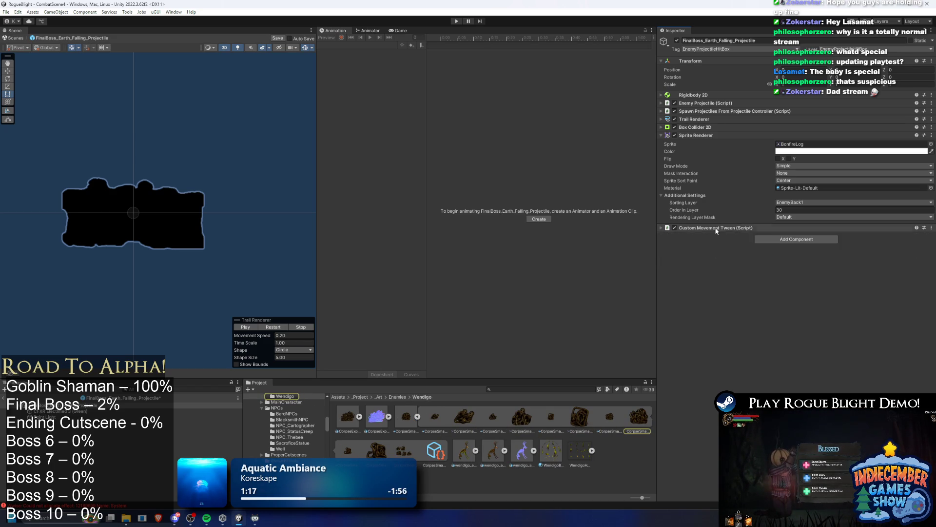
{"action": "left_click", "coordinate": [720, 228]}
{"action": "right_click", "coordinate": [722, 227]}
{"action": "left_click", "coordinate": [768, 241]}
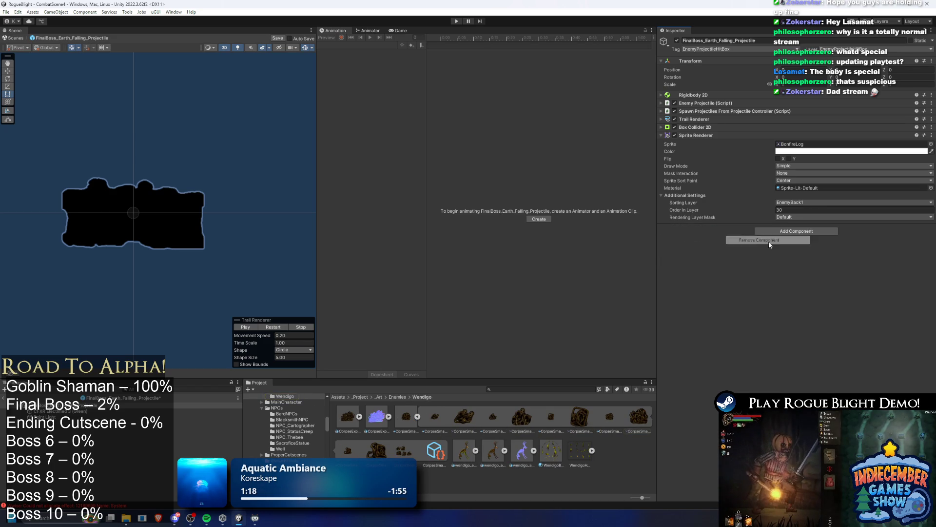
{"action": "left_click", "coordinate": [711, 135]}
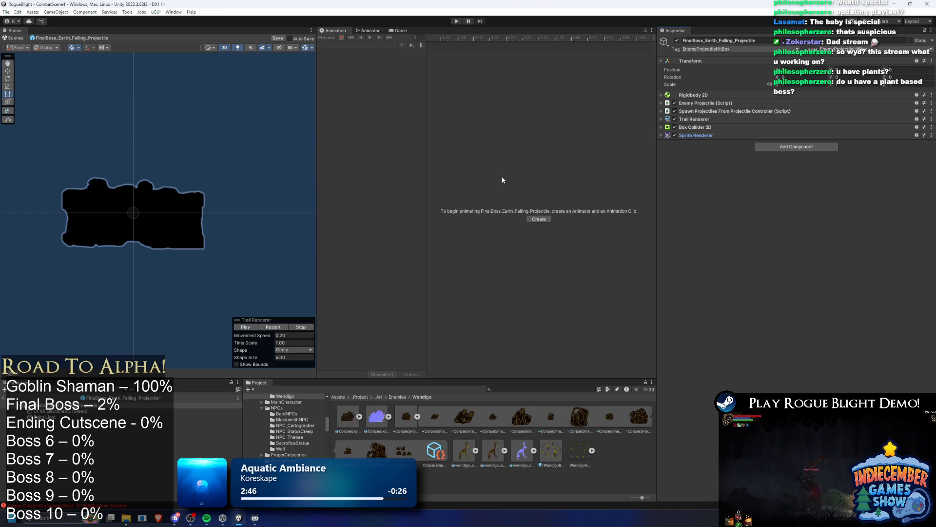
{"action": "left_click", "coordinate": [96, 411]}
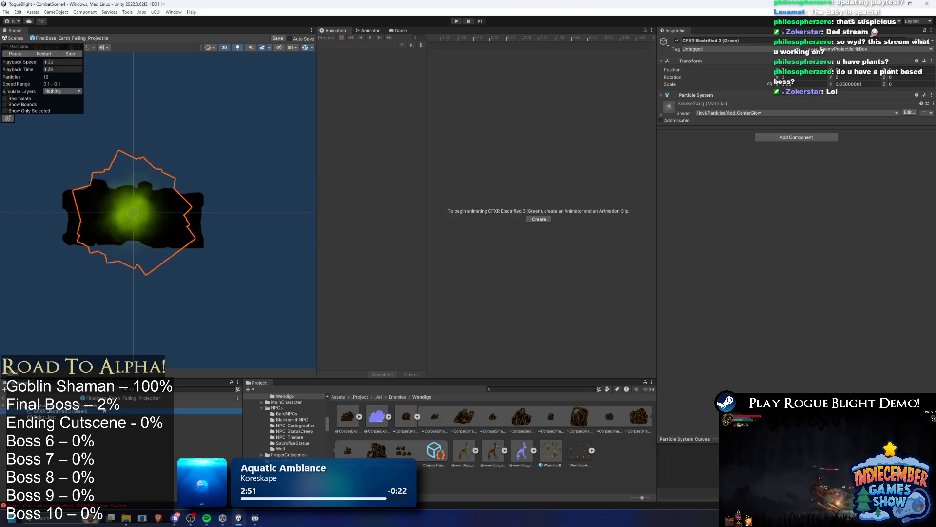
- Delete CFXR Electrified 3 (Green), save the projectile prefab, and select FinalBoss_Concept_Prefab in the Project
{"action": "key", "text": "Delete"}
{"action": "key", "text": "ctrl+s"}
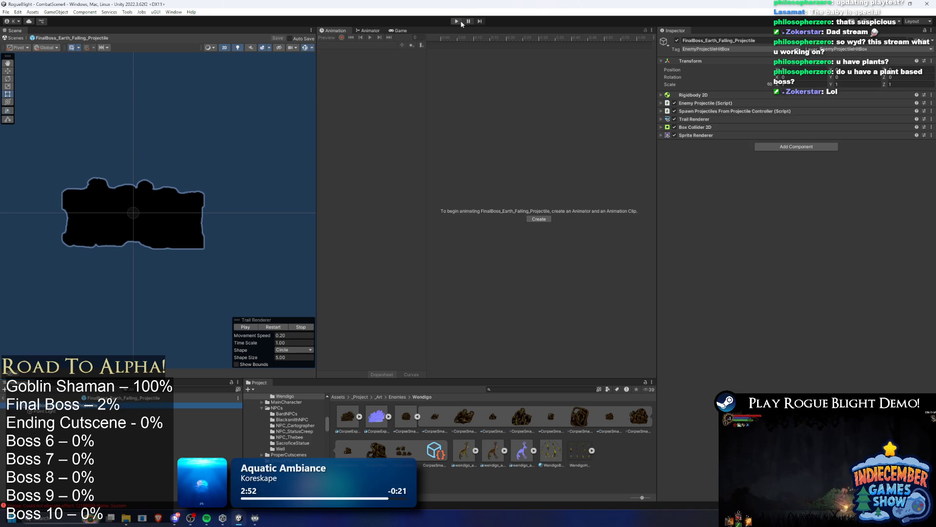
{"action": "left_click", "coordinate": [525, 389]}
{"action": "type", "text": "final b"}
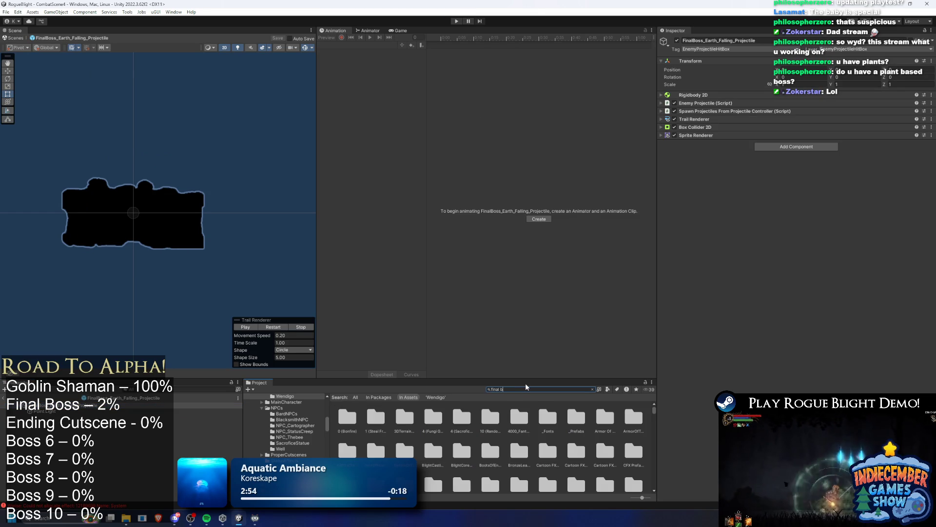
{"action": "type", "text": "oss prefa"}
{"action": "key", "text": "Down"}
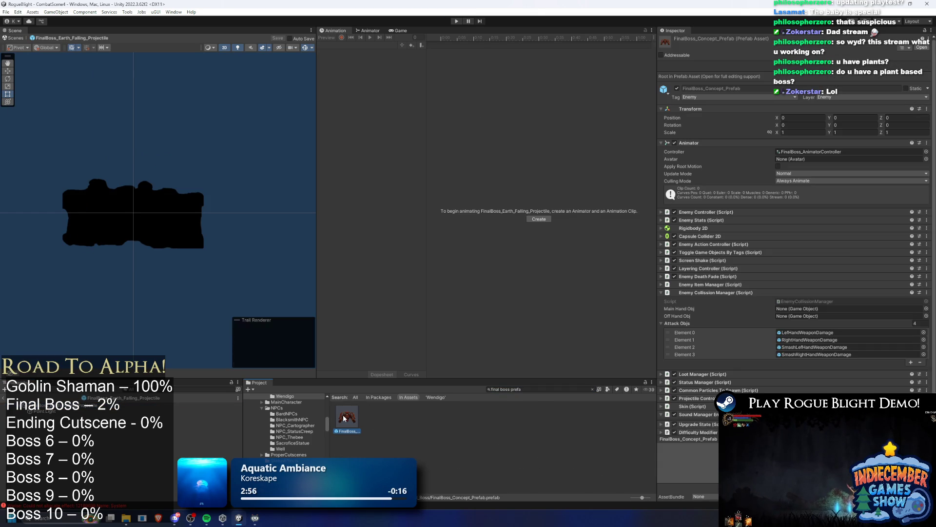
- Collapse the boss's other components and expand the Enemy Action Controller's CenterAttack pattern
{"action": "left_click", "coordinate": [756, 292]}
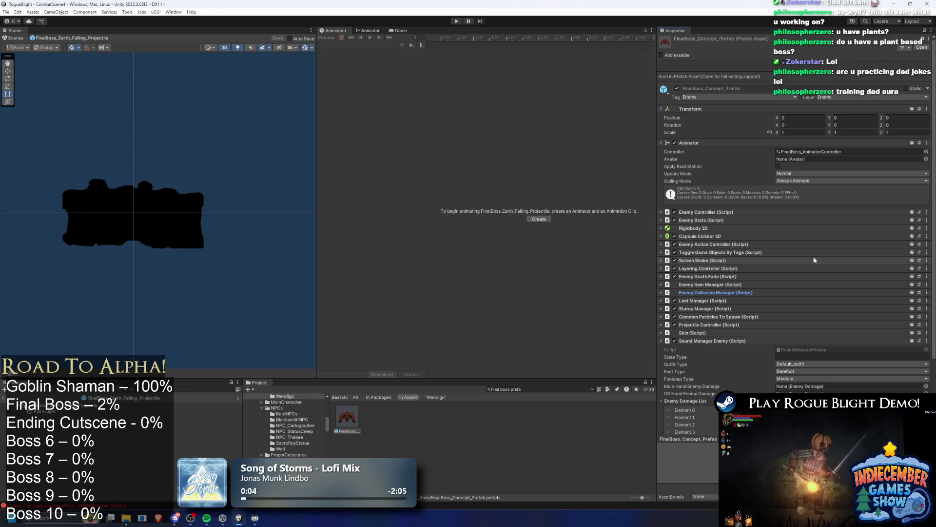
{"action": "left_click", "coordinate": [702, 341]}
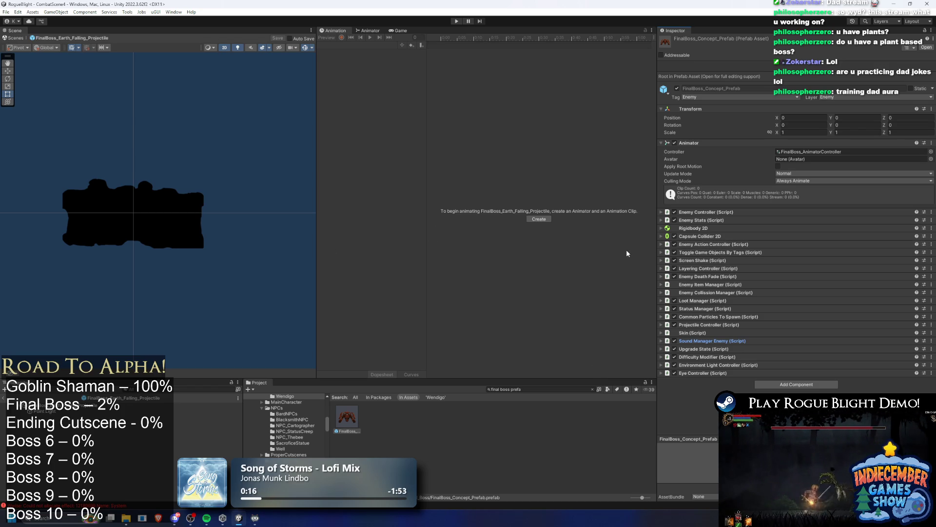
{"action": "left_click", "coordinate": [715, 142]}
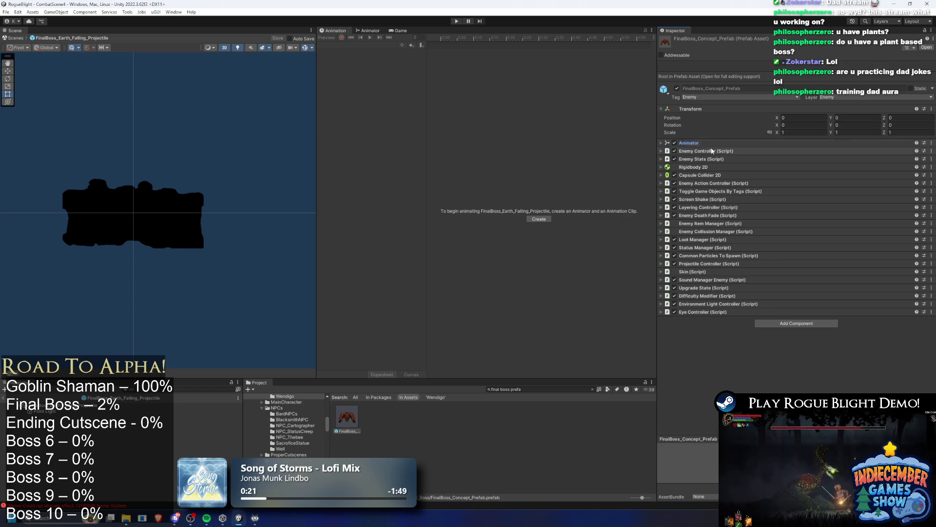
{"action": "left_click", "coordinate": [727, 183]}
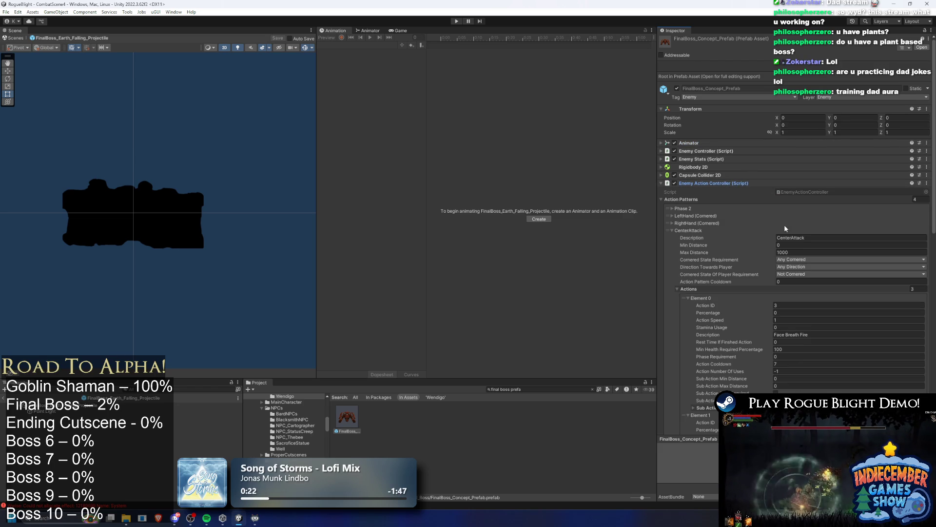
{"action": "left_click", "coordinate": [707, 229]}
{"action": "left_click", "coordinate": [709, 231]}
- Set the three CenterAttack action percentages to 33, 33 and 34, then enter Play mode
{"action": "scroll", "coordinate": [772, 238], "scroll_direction": "down", "scroll_amount": 3}
{"action": "left_click", "coordinate": [817, 215]}
{"action": "type", "text": "33"}
{"action": "left_click", "coordinate": [795, 331]}
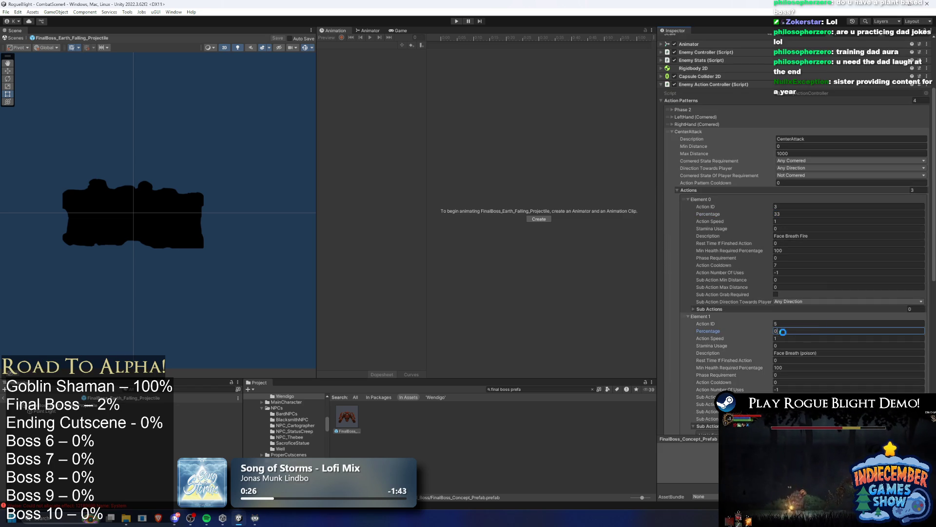
{"action": "type", "text": "33"}
{"action": "scroll", "coordinate": [795, 293], "scroll_direction": "down", "scroll_amount": 3}
{"action": "left_click", "coordinate": [791, 328]}
{"action": "type", "text": "34"}
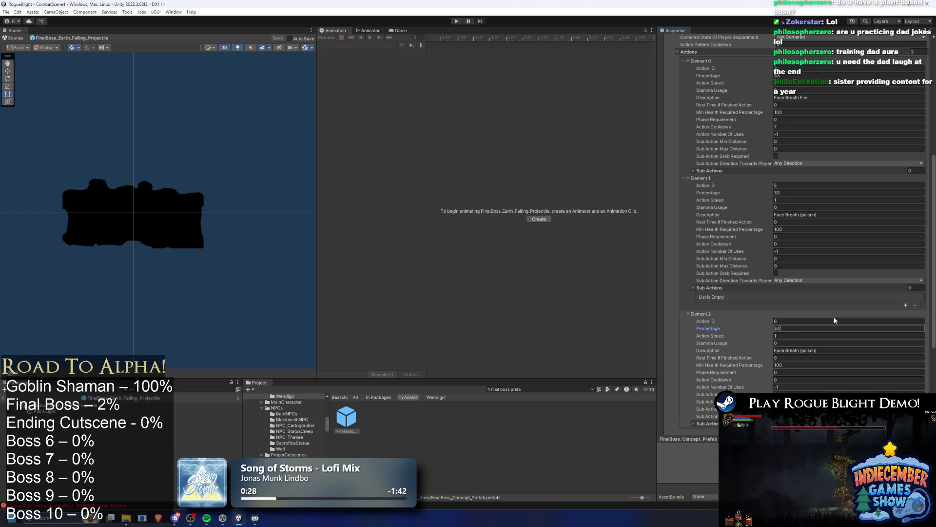
{"action": "scroll", "coordinate": [834, 317], "scroll_direction": "down", "scroll_amount": 4}
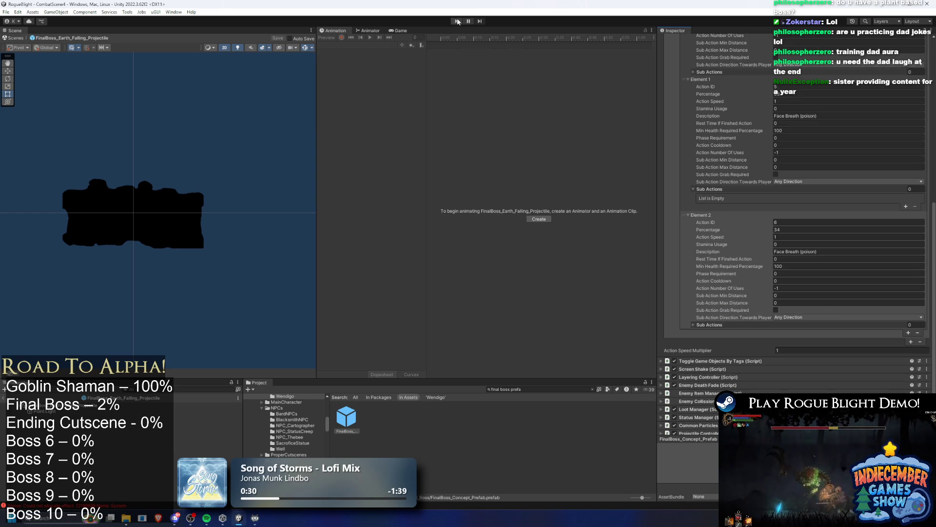
{"action": "left_click", "coordinate": [456, 21]}
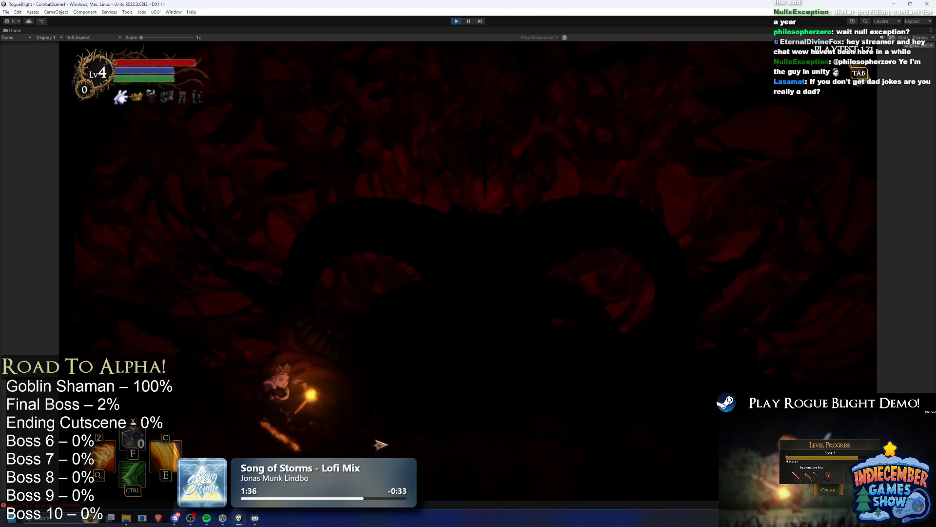
- Run the hero left and right across the arena, jumping up toward the boss
{"action": "key", "text": "d"}
{"action": "key", "text": "a"}
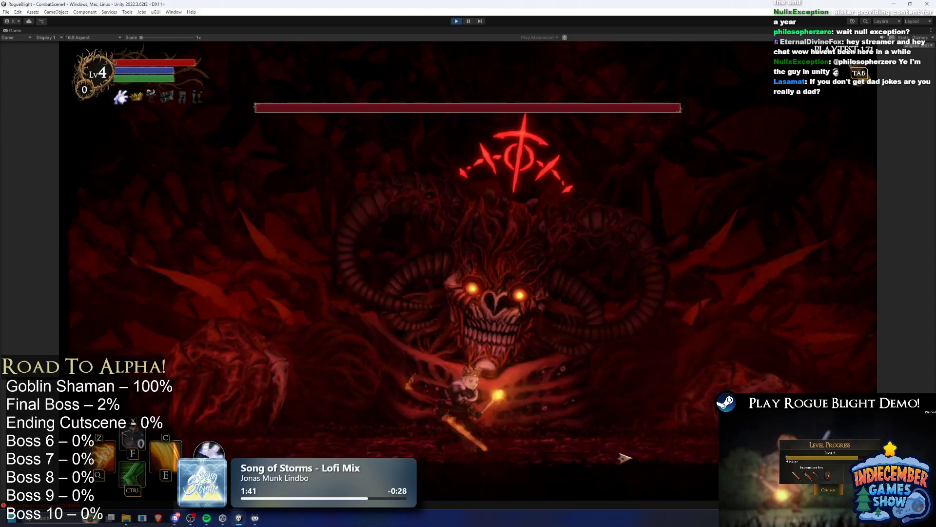
{"action": "key", "text": "a"}
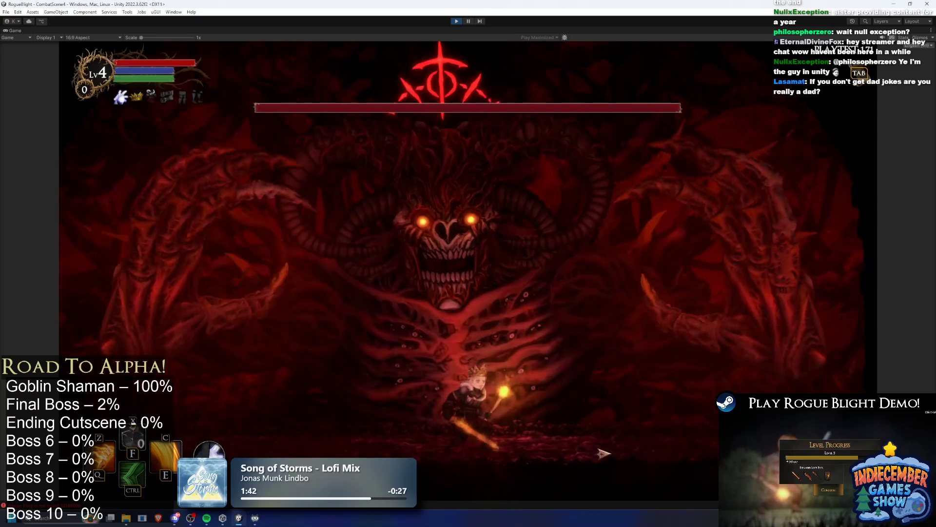
{"action": "key", "text": "d"}
{"action": "key", "text": "d"}
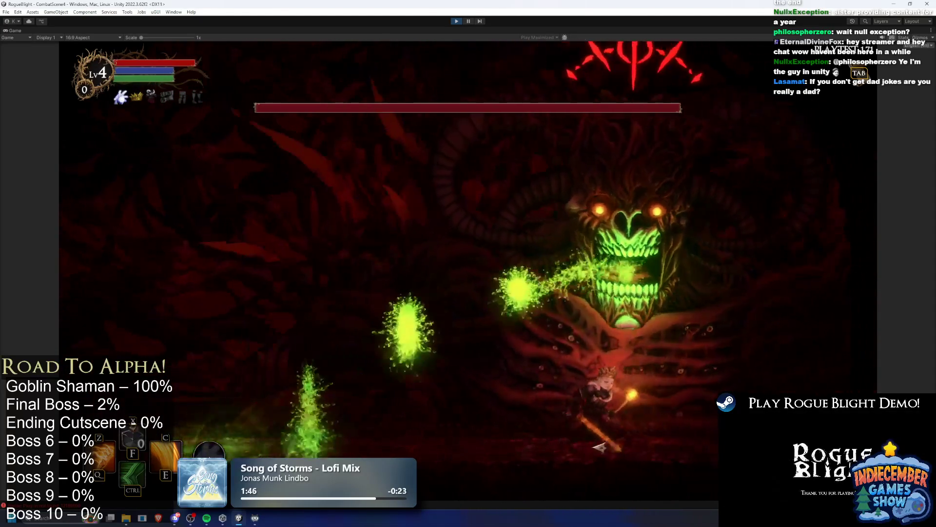
{"action": "key", "text": "a"}
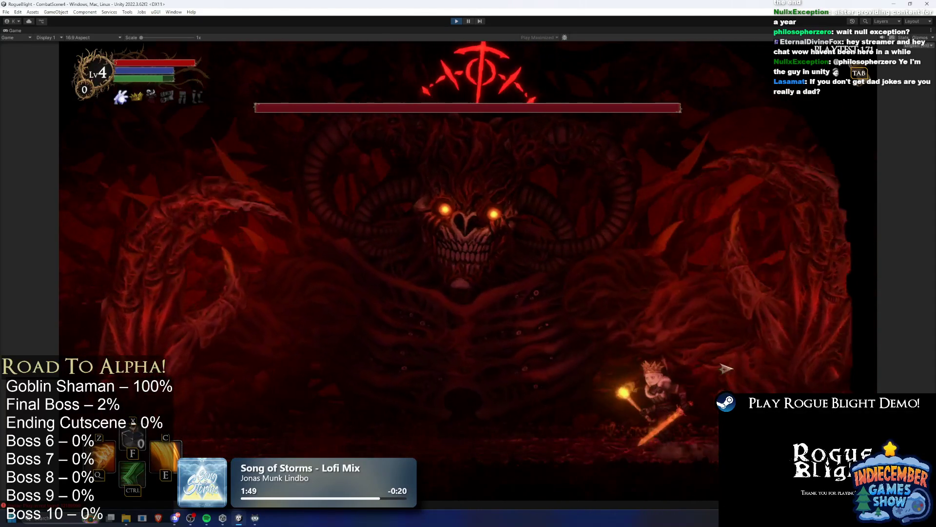
{"action": "key", "text": "a"}
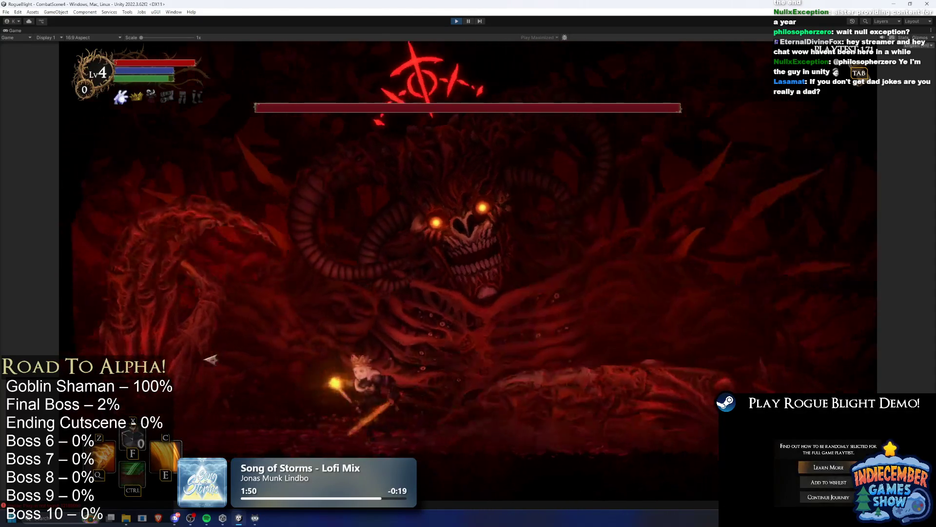
{"action": "key", "text": "d"}
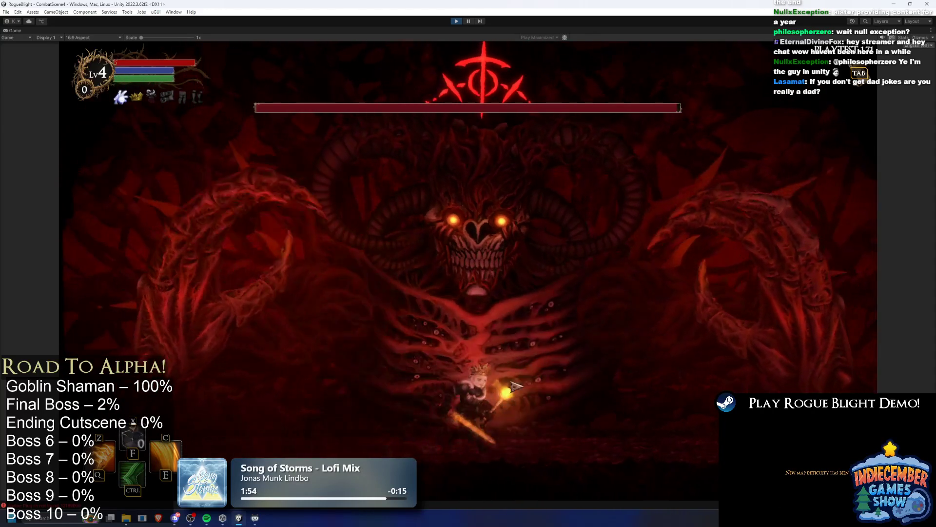
{"action": "key", "text": "d"}
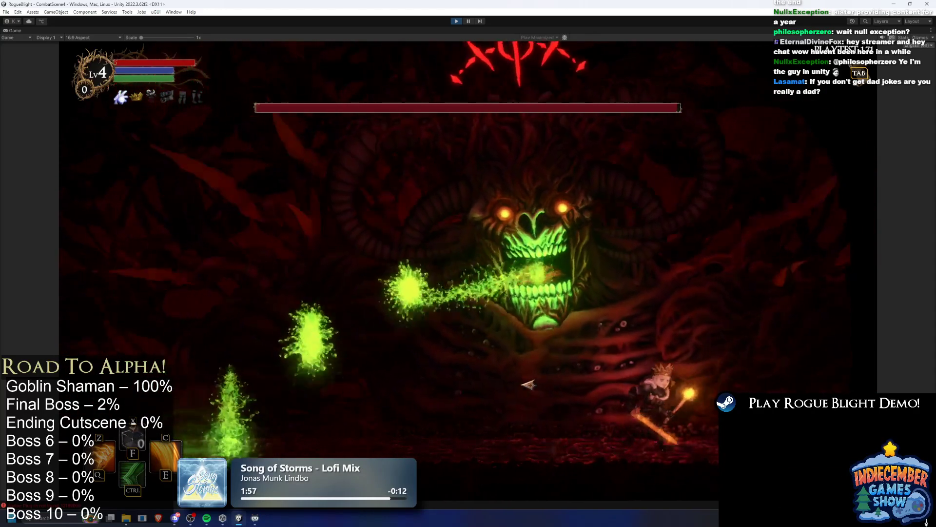
{"action": "key", "text": "a"}
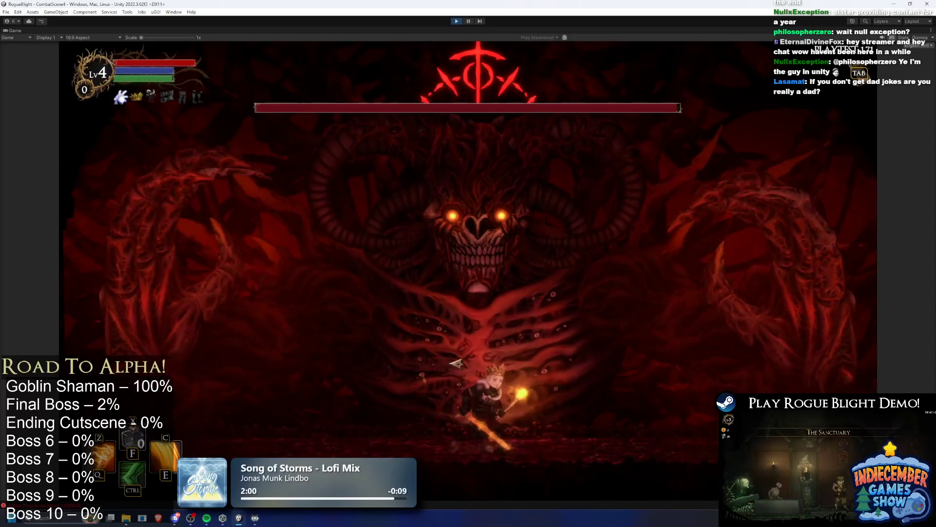
{"action": "key", "text": "d"}
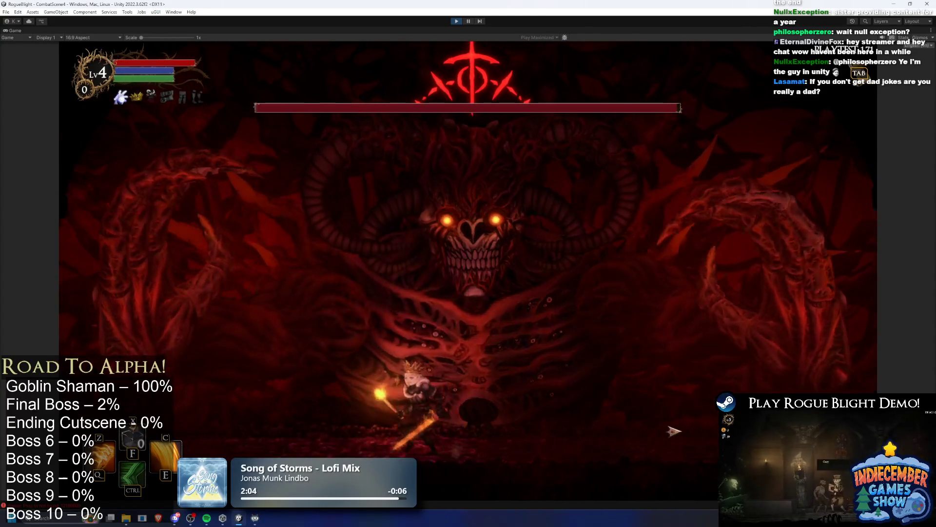
{"action": "key", "text": "d"}
{"action": "key", "text": "a"}
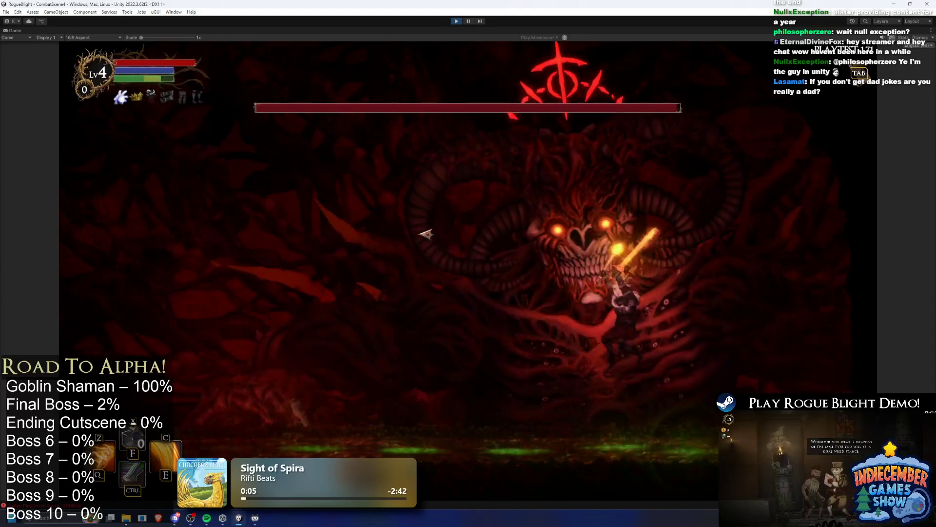
- Use a jump skill toward the boss, then dodge its green projectiles around the arena
{"action": "key", "text": "ctrl"}
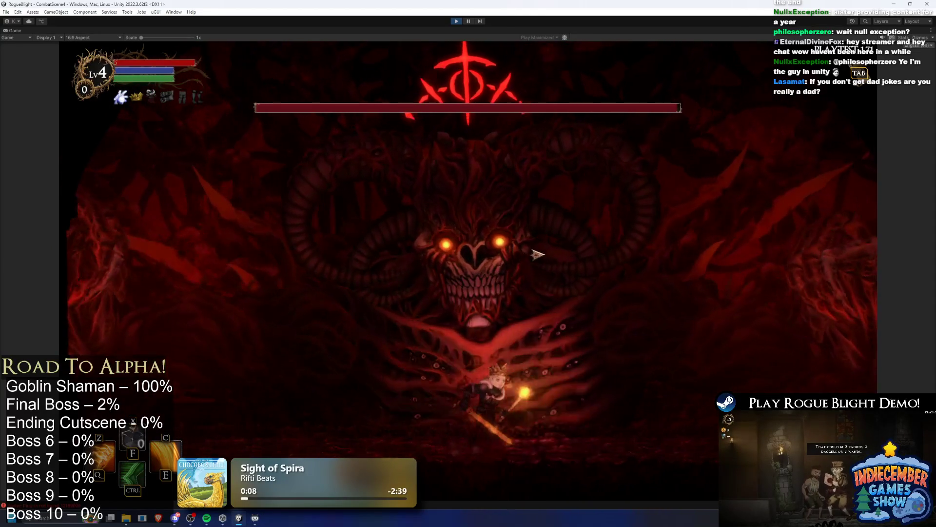
{"action": "key", "text": "d"}
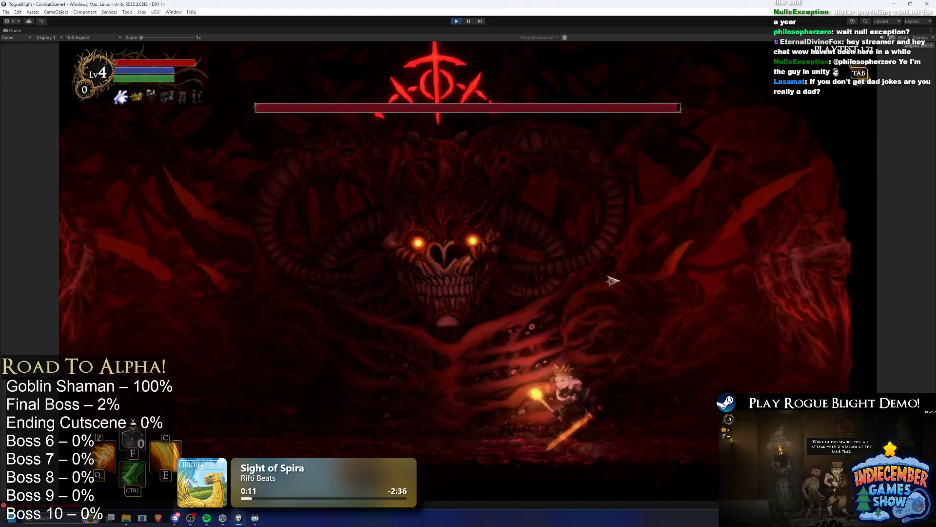
{"action": "key", "text": "a"}
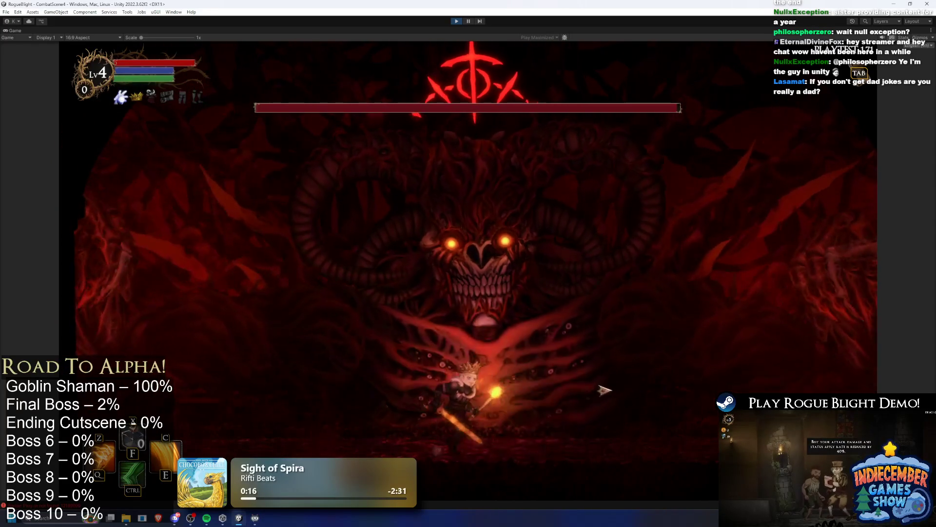
{"action": "key", "text": "a"}
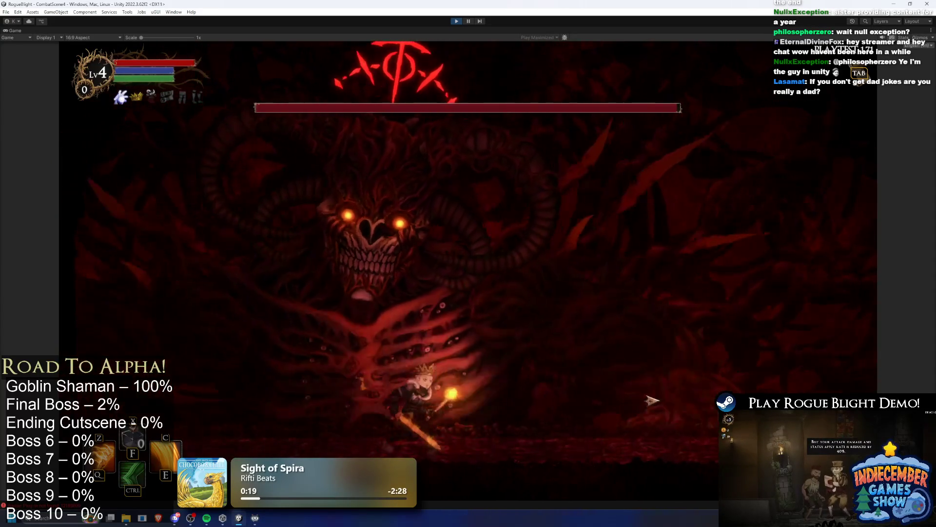
{"action": "key", "text": "a"}
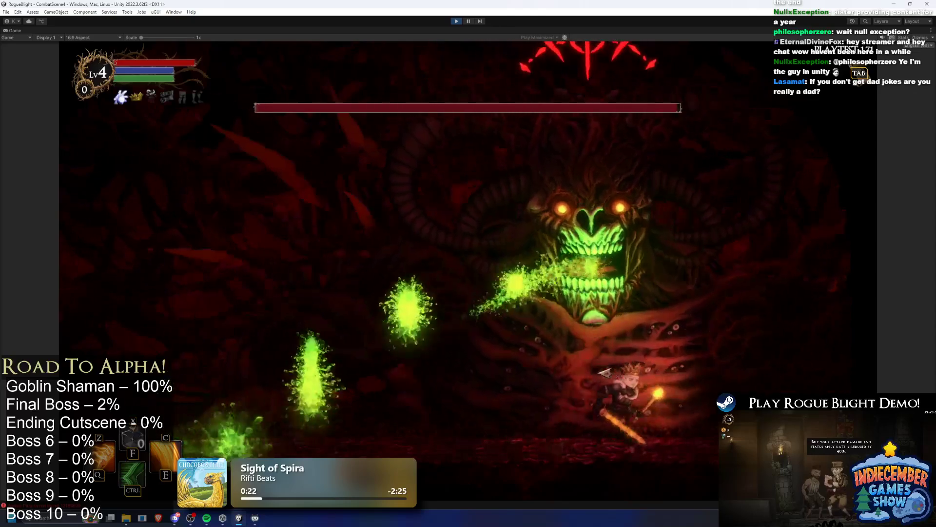
{"action": "key", "text": "a"}
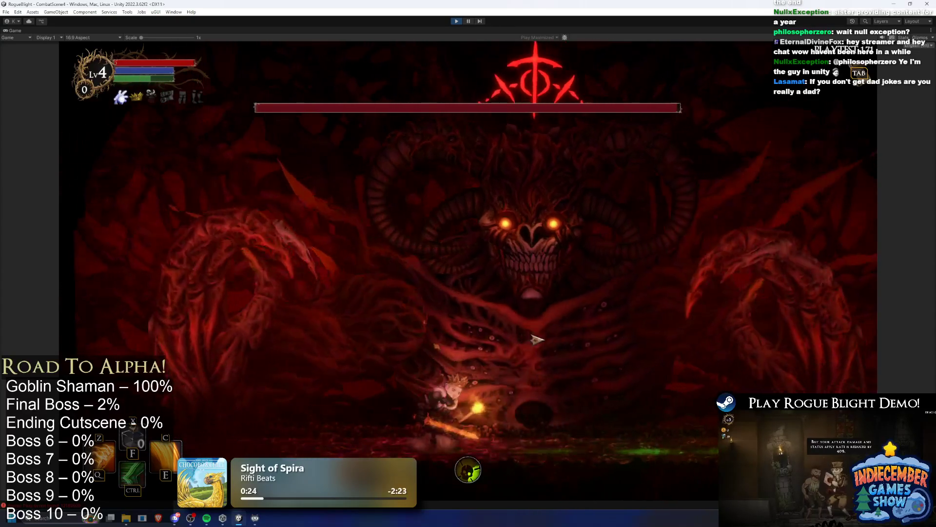
{"action": "key", "text": "d"}
{"action": "key", "text": "a"}
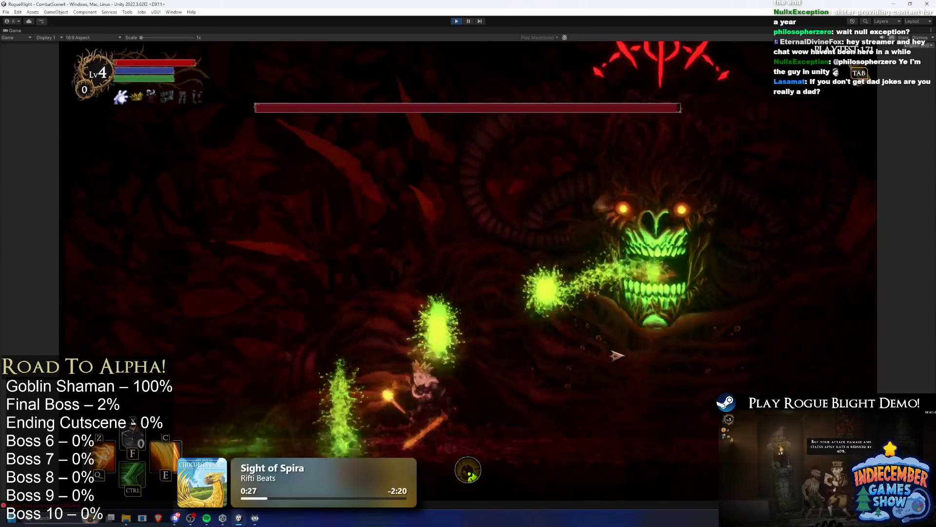
{"action": "key", "text": "d"}
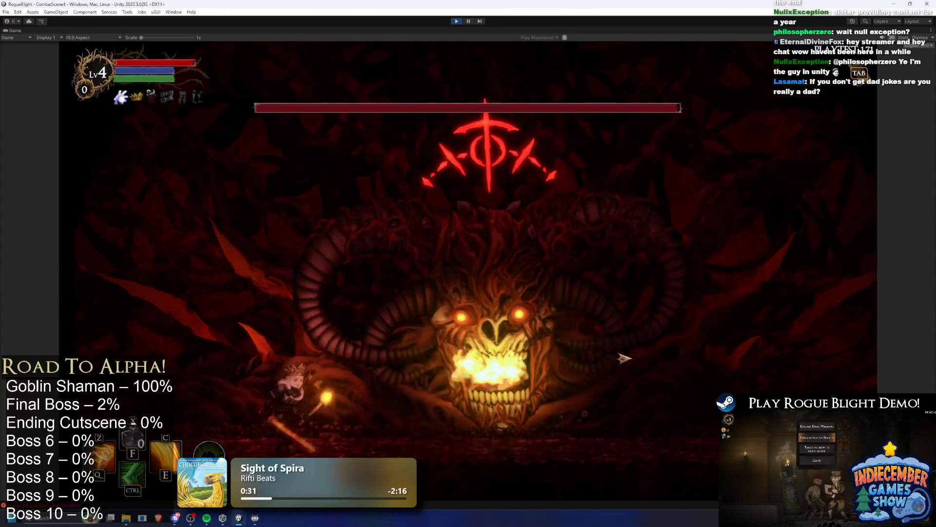
- Dodge the fire, swing a fiery slash, and advance right under the boss to attack it
{"action": "key", "text": "a"}
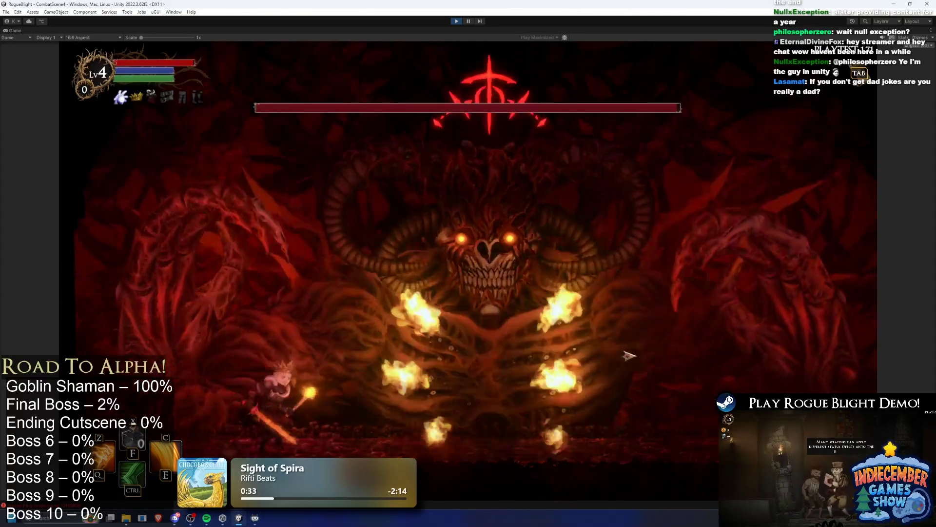
{"action": "key", "text": "d"}
{"action": "key", "text": "a"}
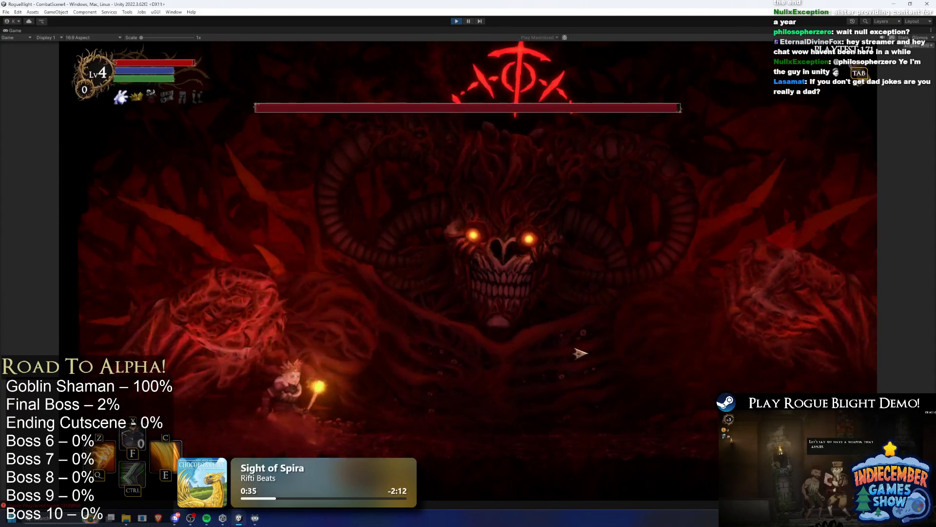
{"action": "left_click", "coordinate": [291, 323]}
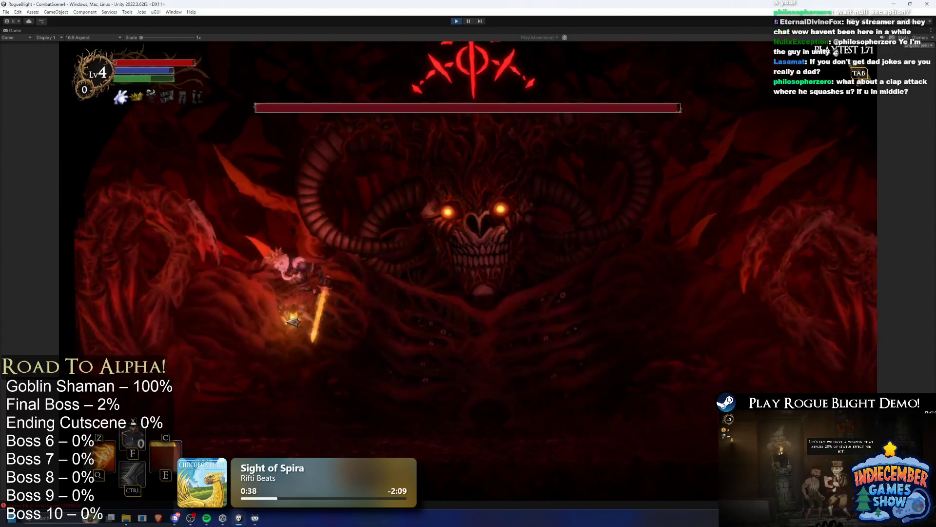
{"action": "key", "text": "d"}
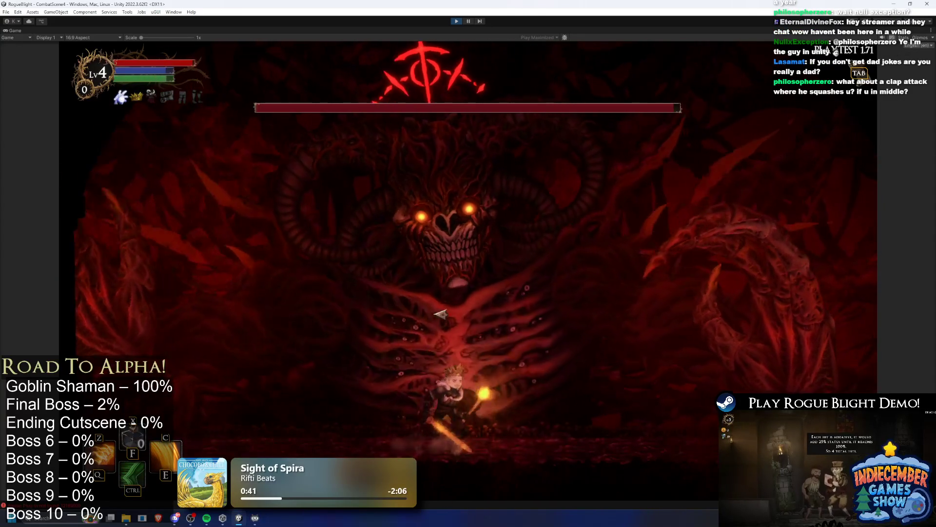
{"action": "key", "text": "d"}
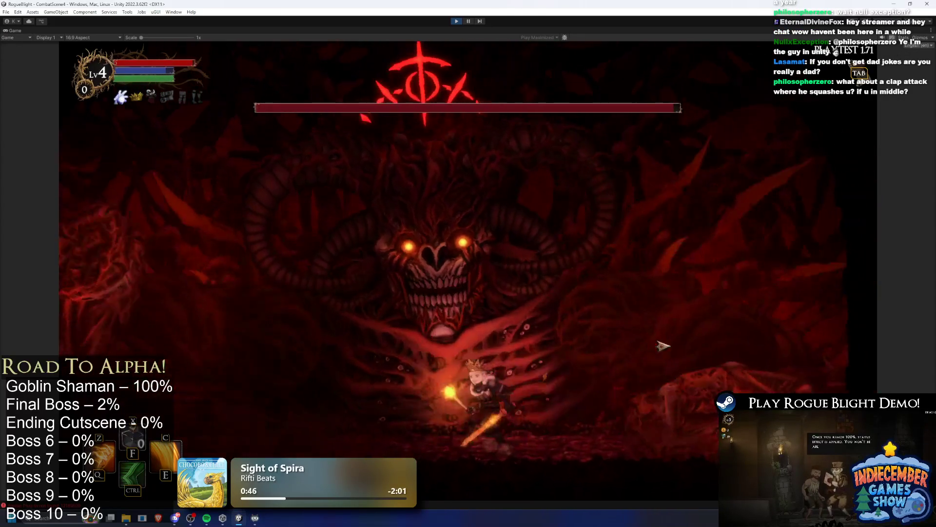
{"action": "key", "text": "d"}
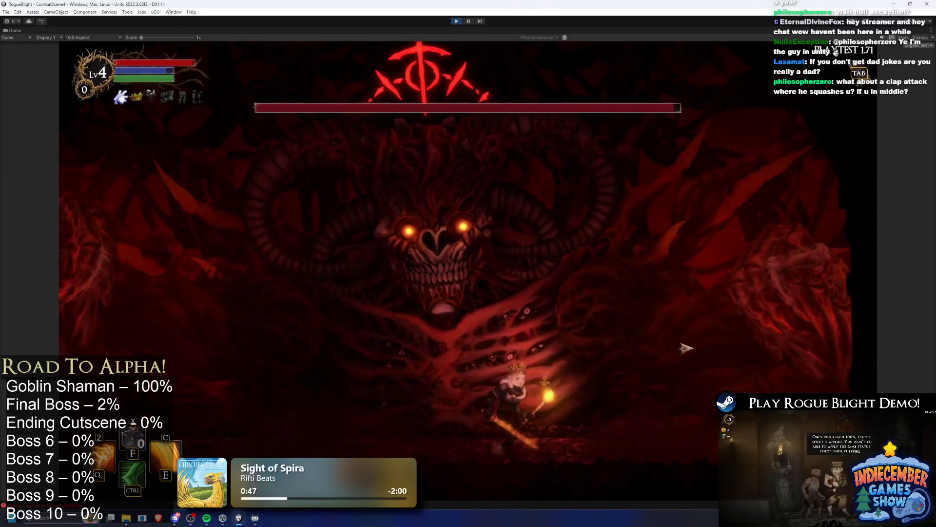
{"action": "key", "text": "d"}
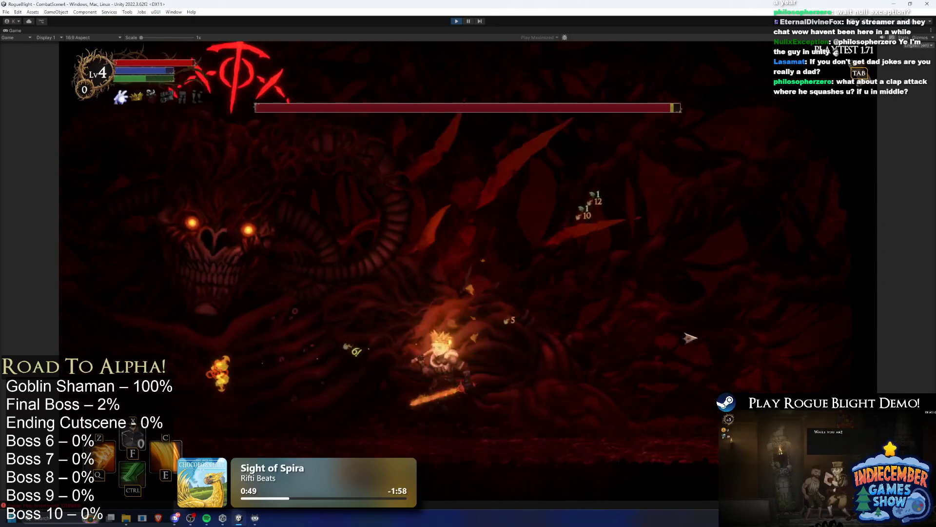
{"action": "key", "text": "d"}
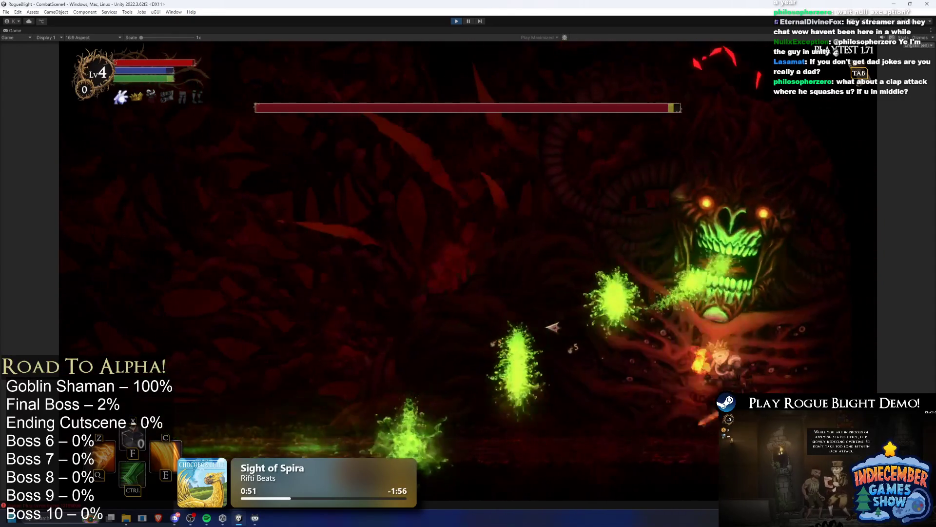
- Reposition around the centre and chain the C, Z and F skills to damage the boss
{"action": "key", "text": "a"}
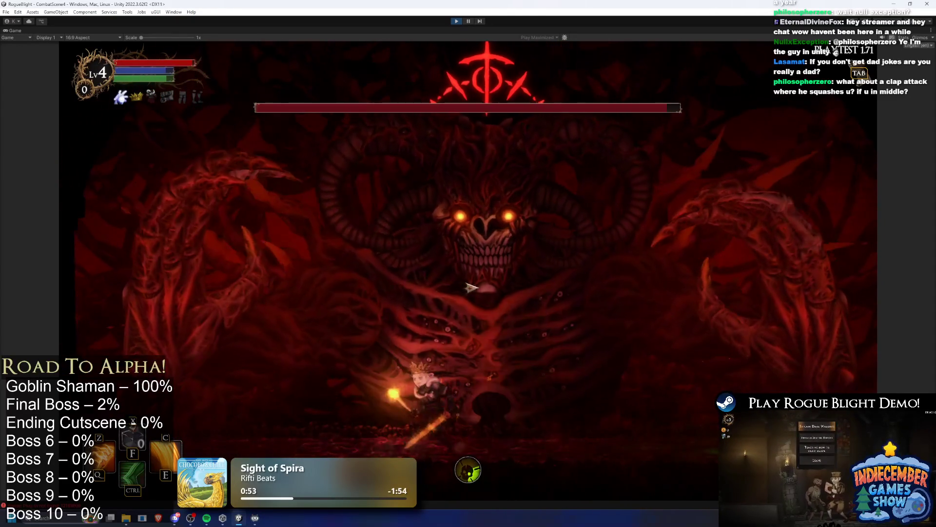
{"action": "key", "text": "d"}
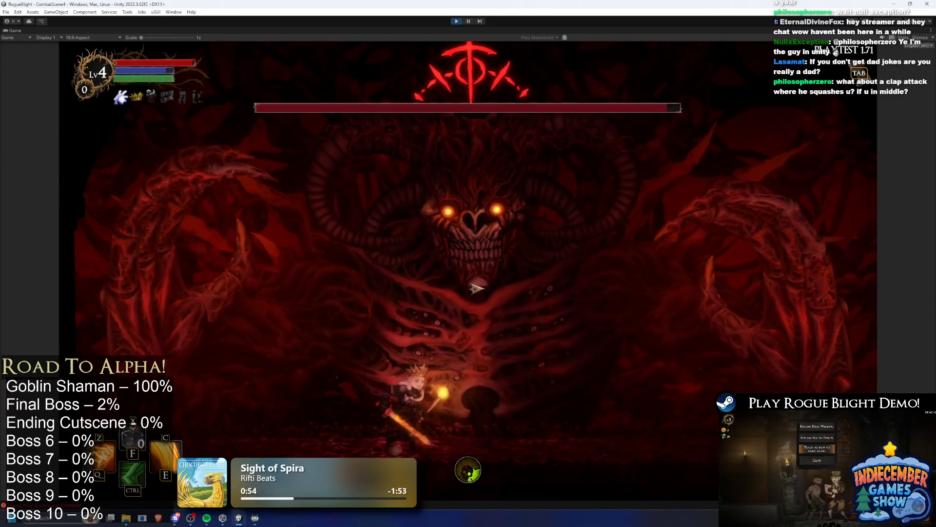
{"action": "key", "text": "d"}
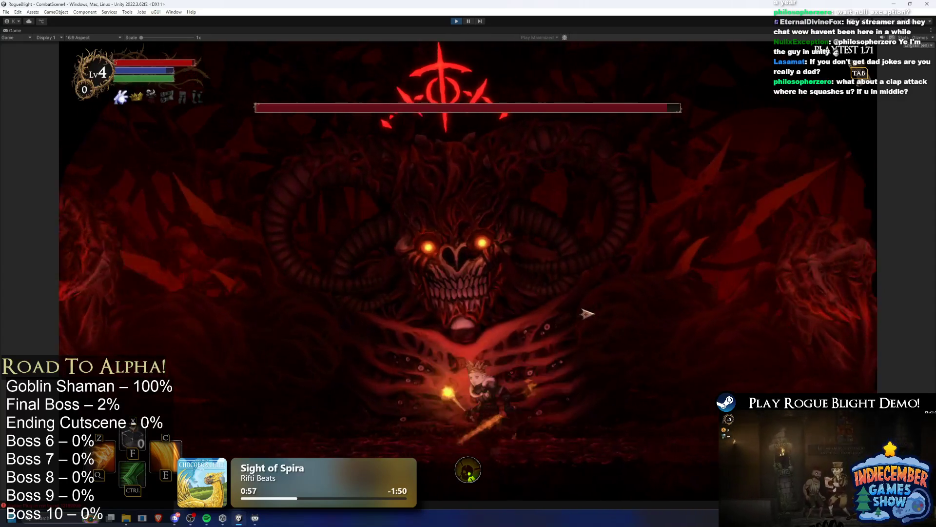
{"action": "key", "text": "d"}
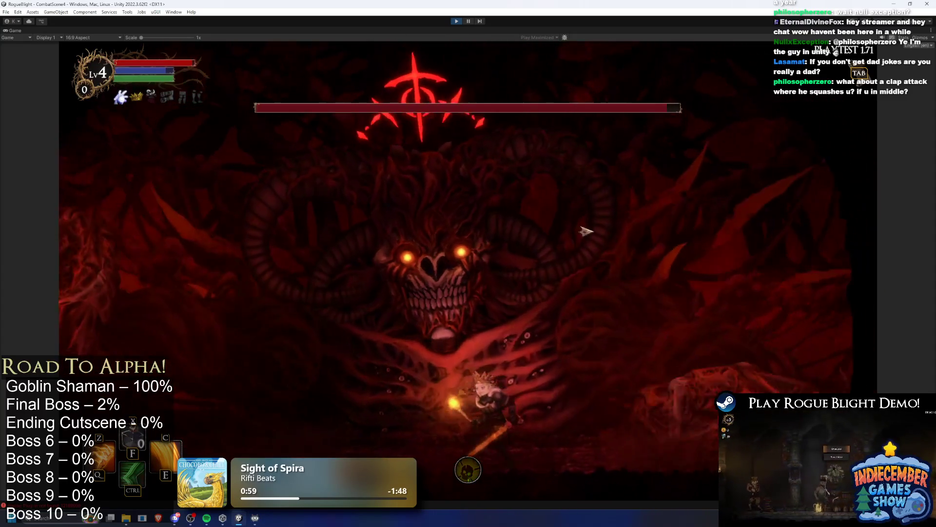
{"action": "key", "text": "d"}
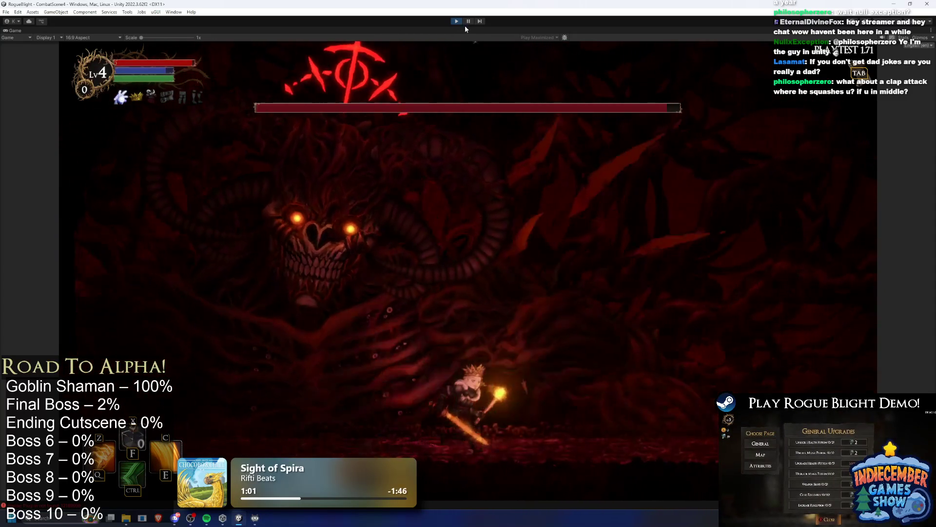
{"action": "key", "text": "a"}
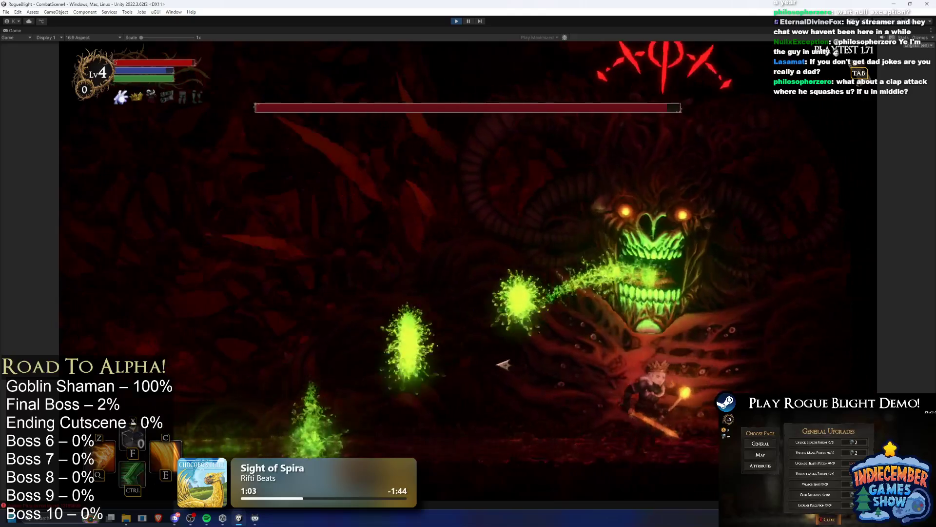
{"action": "key", "text": "a"}
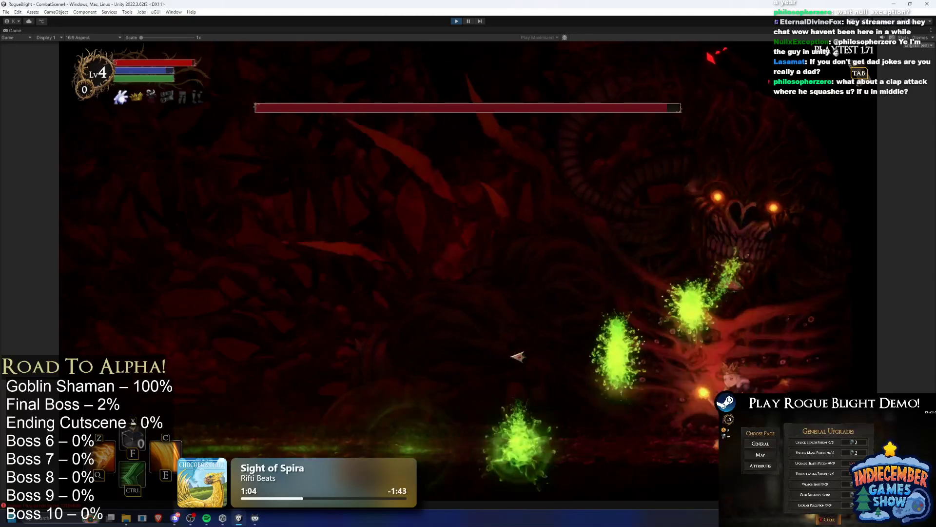
{"action": "key", "text": "c"}
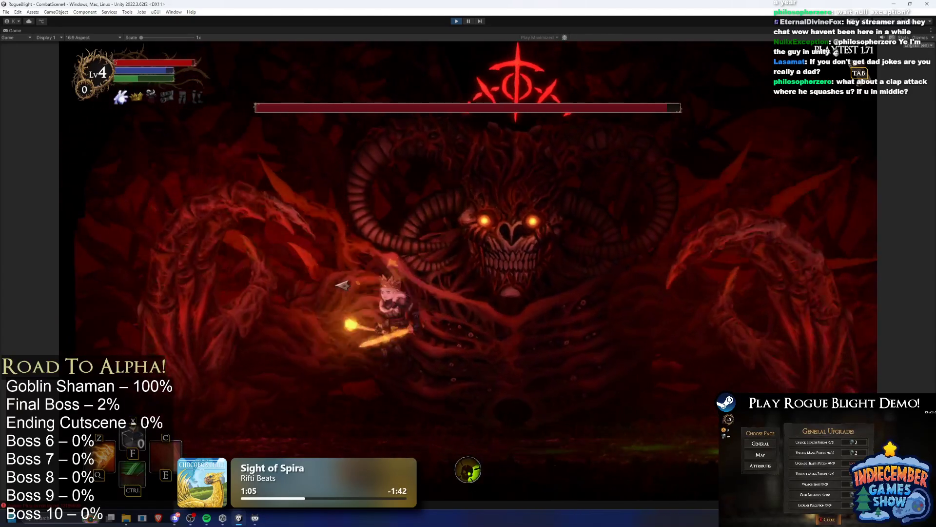
{"action": "key", "text": "d"}
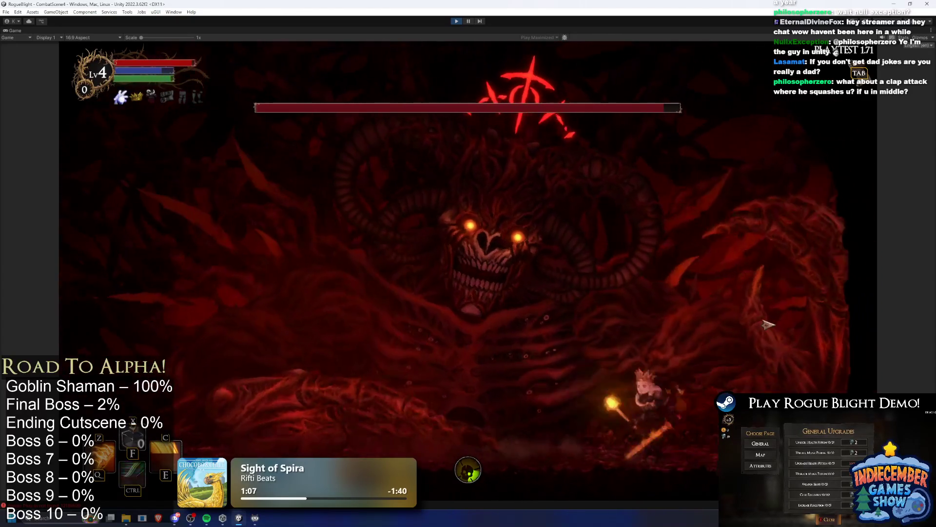
{"action": "key", "text": "a"}
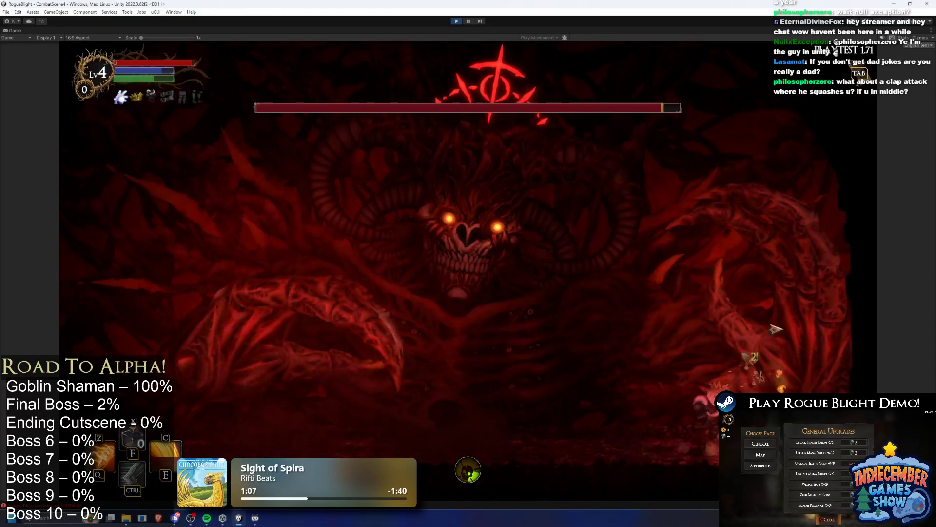
{"action": "key", "text": "a"}
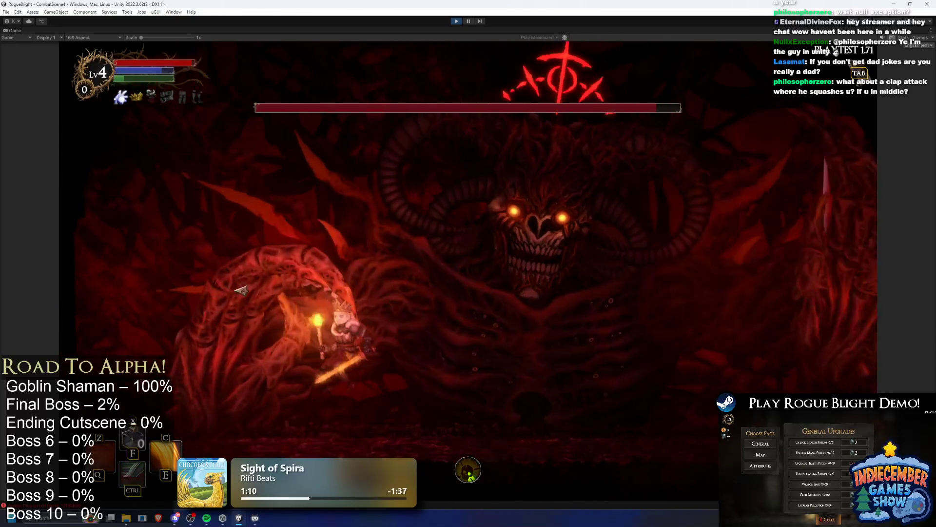
{"action": "key", "text": "z"}
{"action": "key", "text": "f"}
{"action": "key", "text": "c"}
{"action": "key", "text": "d"}
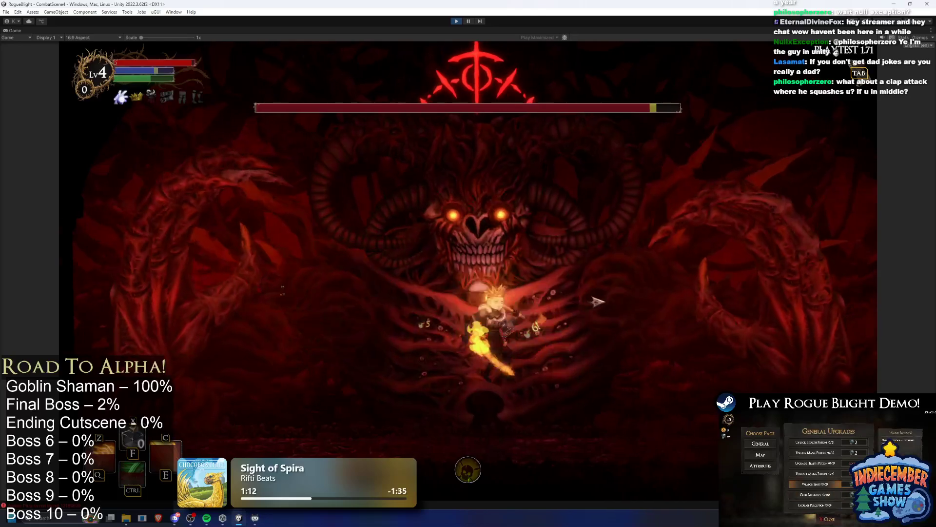
- Keep running left and right beneath the boss to dodge its attacks
{"action": "key", "text": "a"}
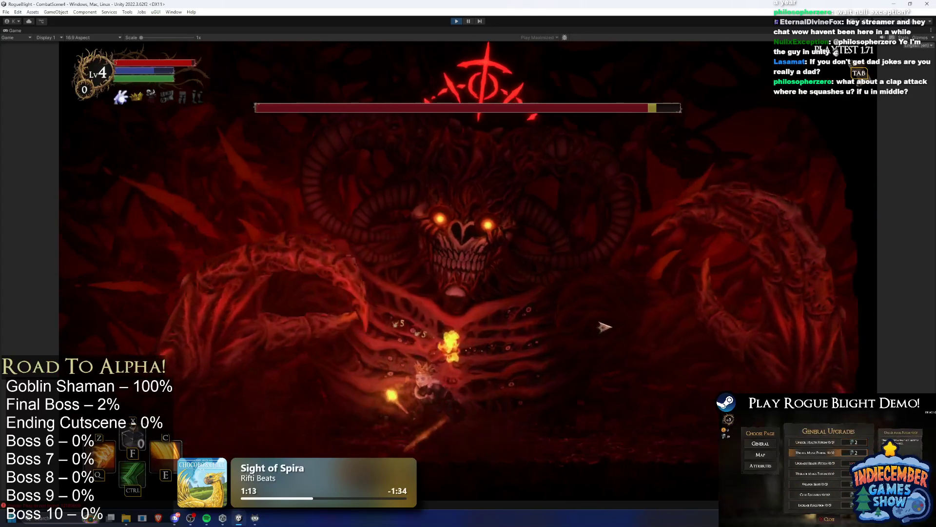
{"action": "key", "text": "d"}
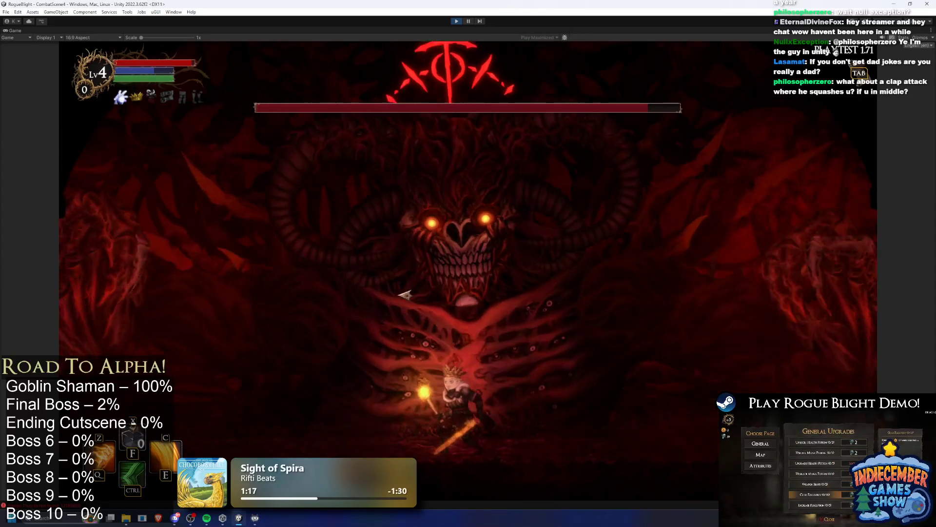
{"action": "key", "text": "a"}
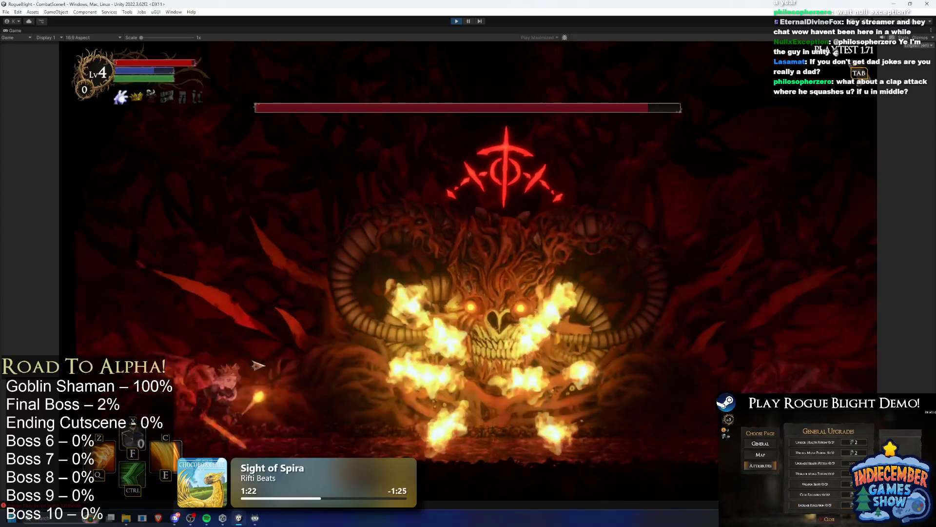
{"action": "key", "text": "d"}
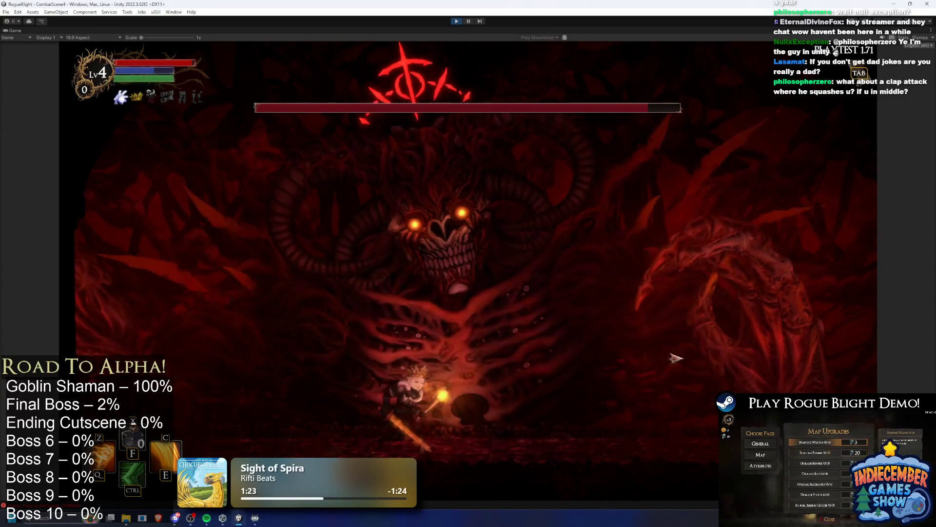
{"action": "key", "text": "d"}
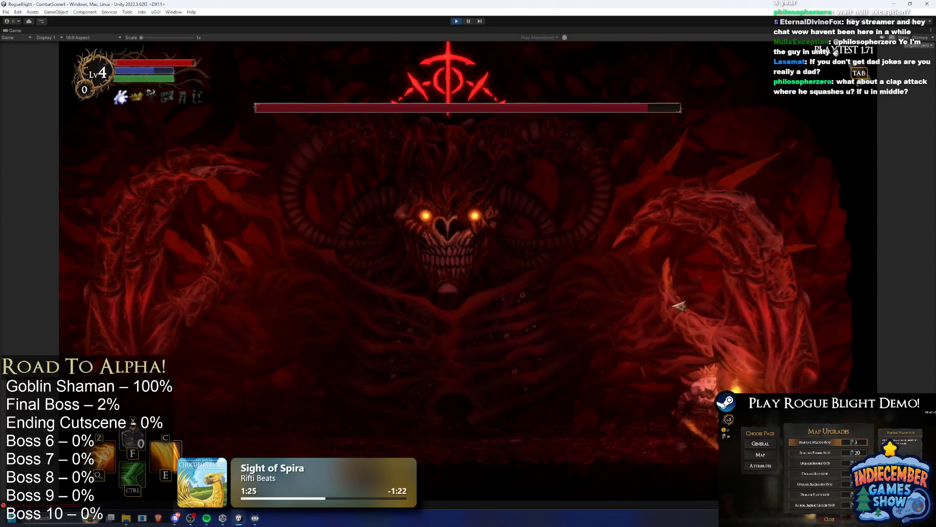
{"action": "key", "text": "a"}
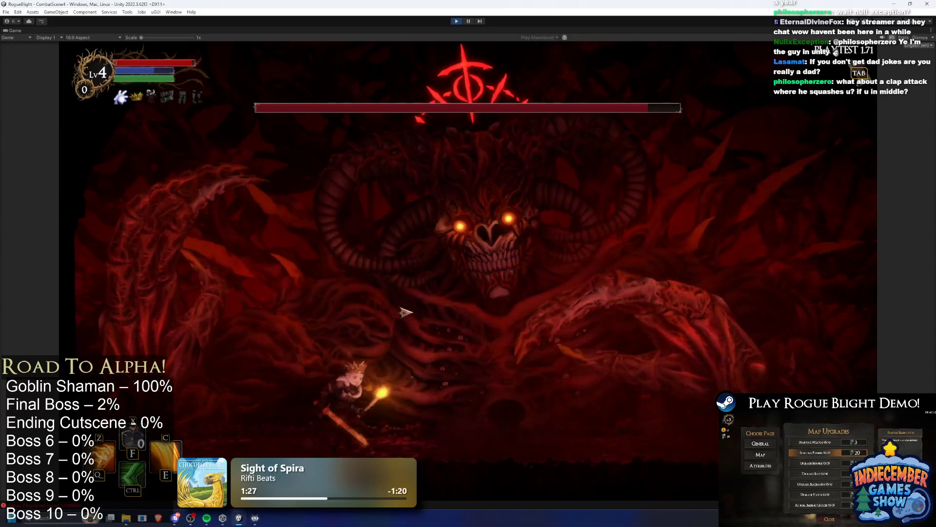
{"action": "key", "text": "d"}
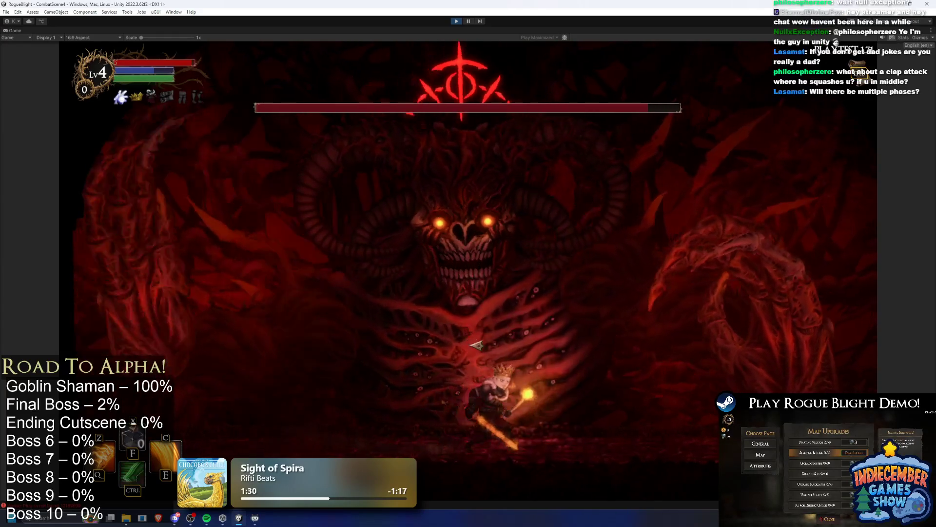
{"action": "key", "text": "a"}
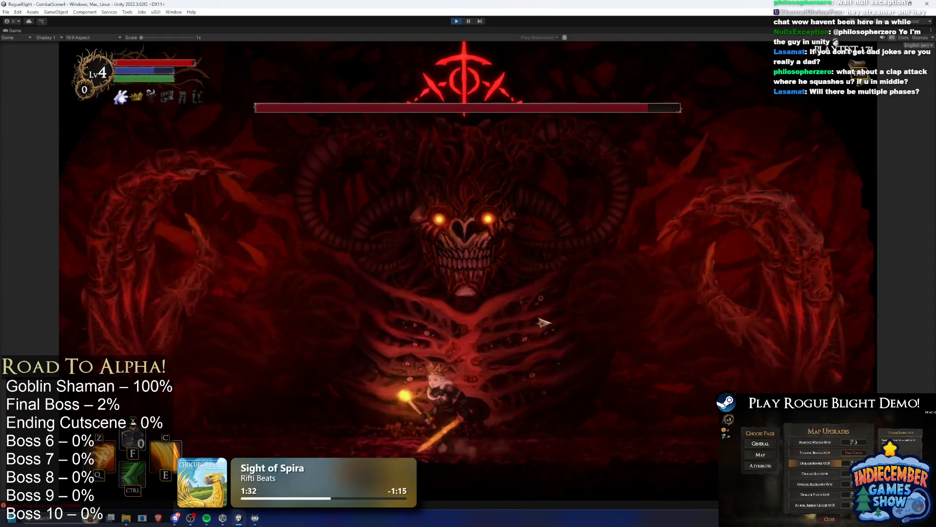
{"action": "key", "text": "a"}
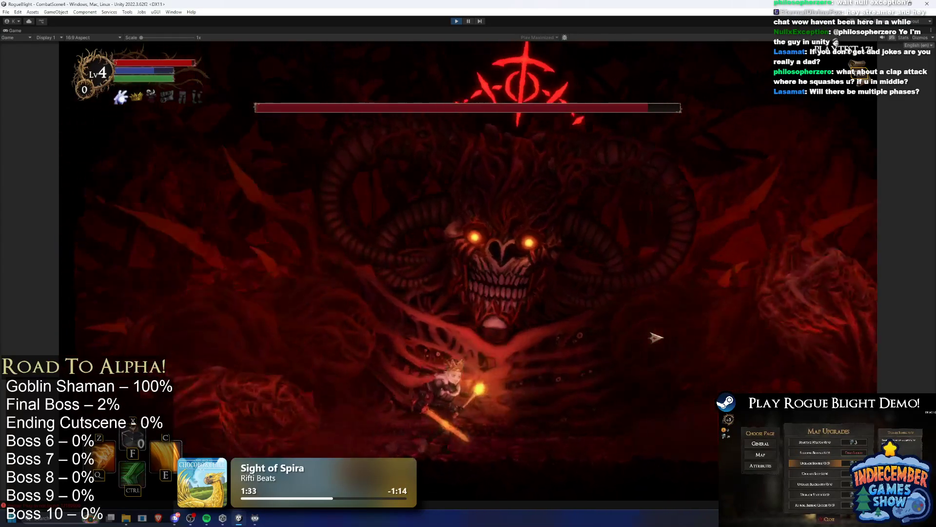
{"action": "key", "text": "d"}
{"action": "key", "text": "a"}
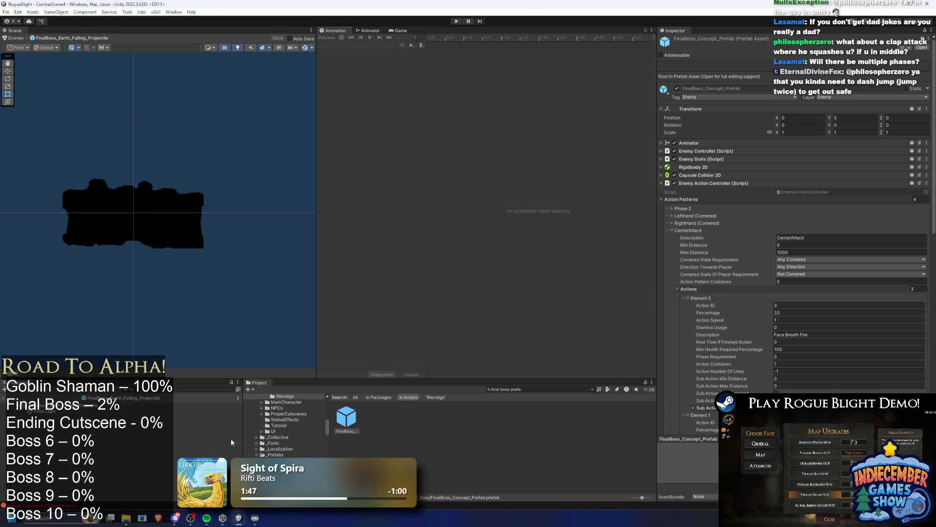
- Drag the Earth Falling projectile slightly right, start its trail preview, and show Sprite Renderer settings
{"action": "left_click", "coordinate": [75, 411]}
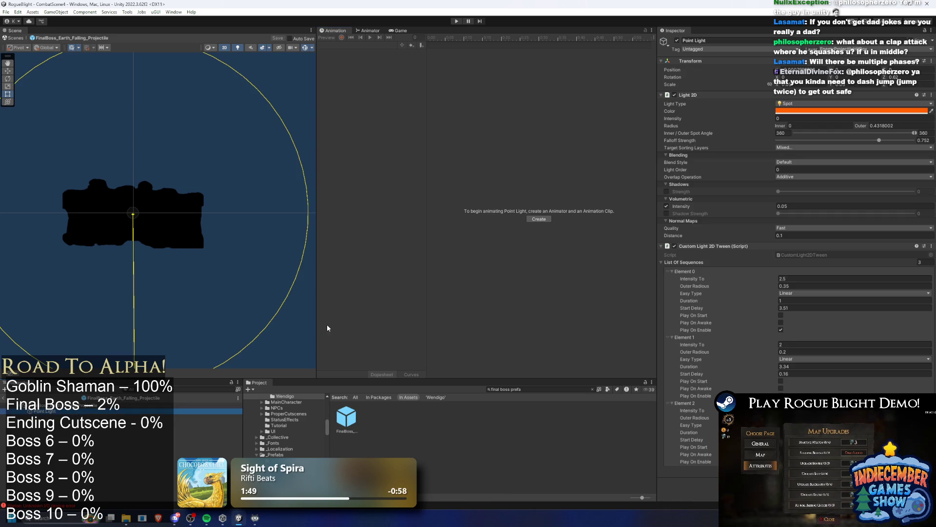
{"action": "left_click", "coordinate": [174, 232]}
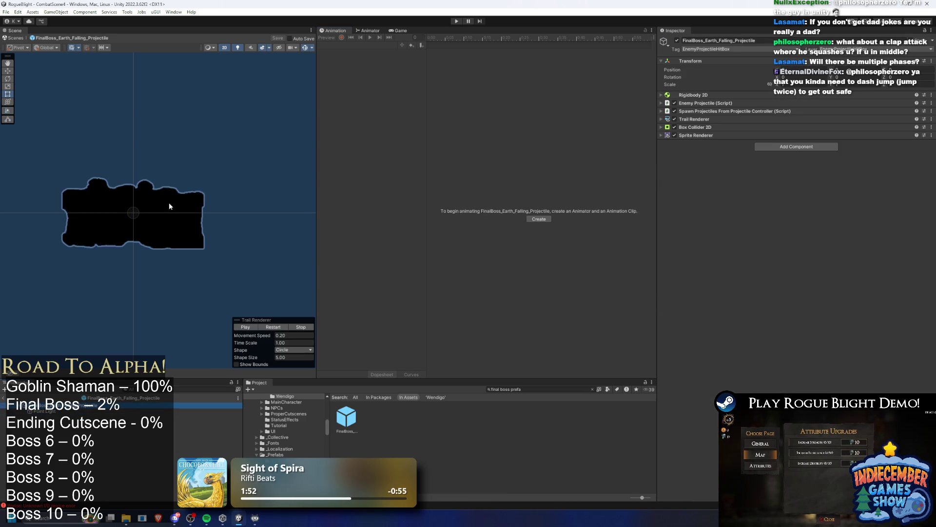
{"action": "left_click_drag", "start_coordinate": [216, 221], "coordinate": [265, 227]}
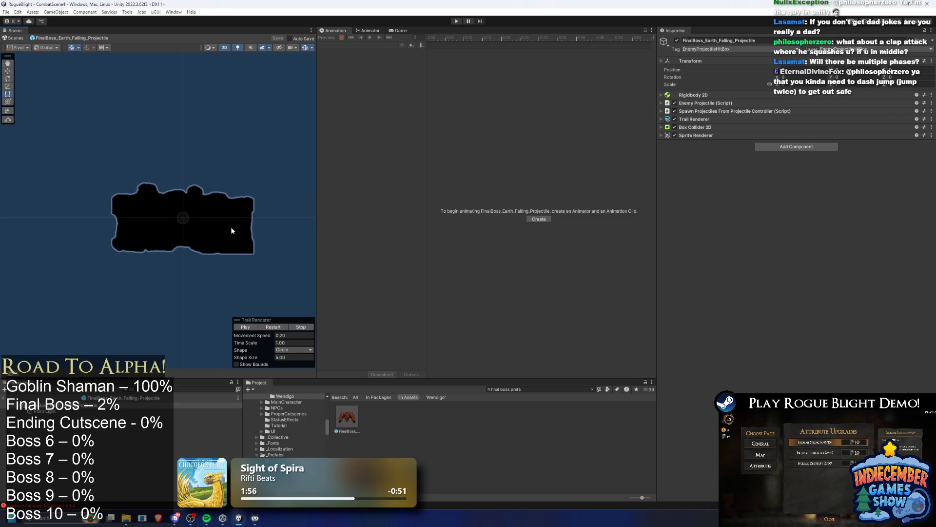
{"action": "left_click", "coordinate": [263, 328]}
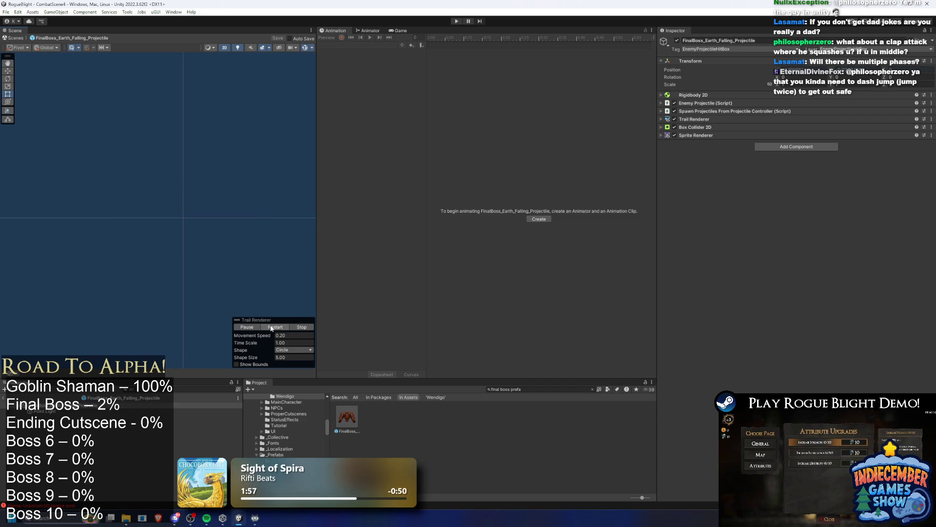
{"action": "left_click", "coordinate": [717, 136]}
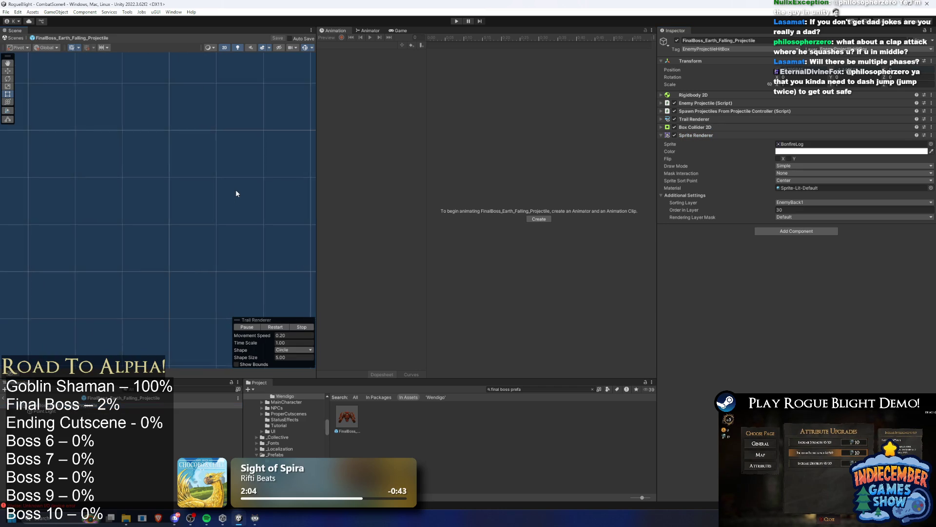
- Stop the trail preview, keep the Circle shape and 0.20 speed, and frame the projectile with F
{"action": "scroll", "coordinate": [213, 166], "scroll_direction": "up", "scroll_amount": 2}
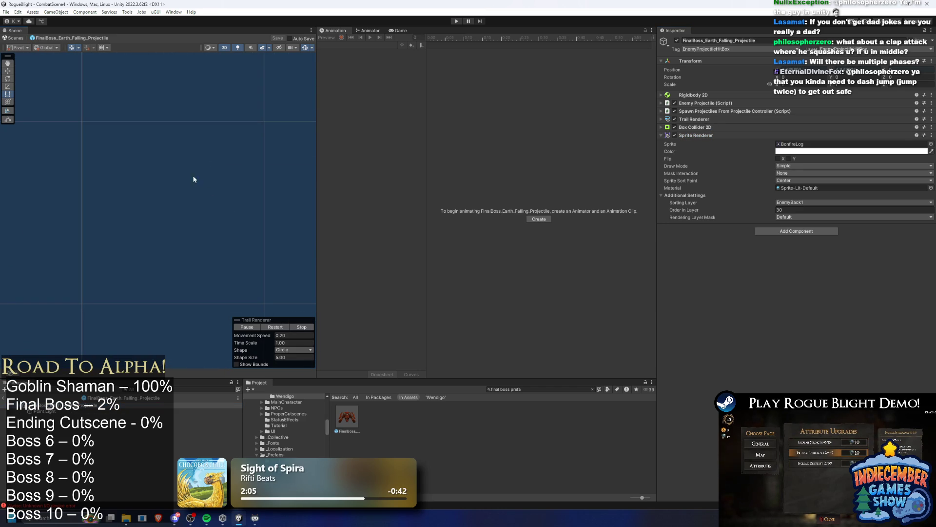
{"action": "left_click", "coordinate": [303, 328]}
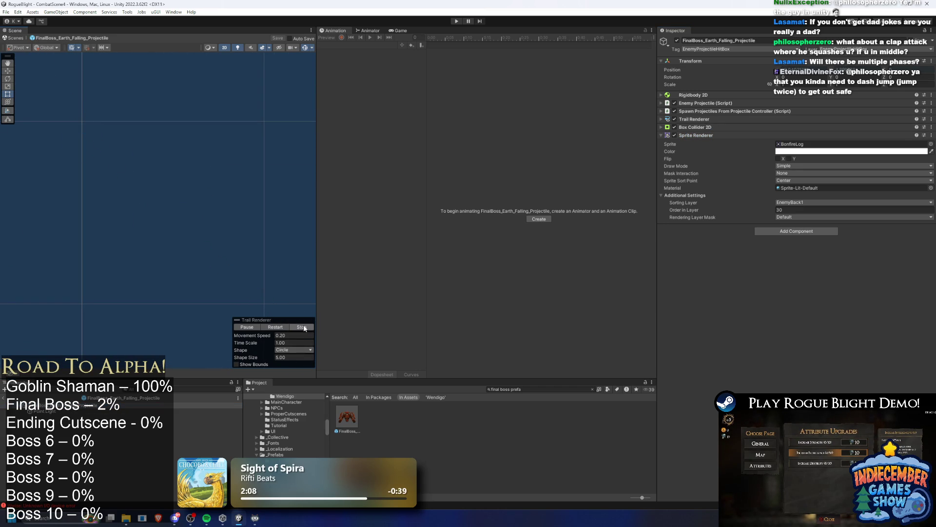
{"action": "left_click", "coordinate": [293, 350]}
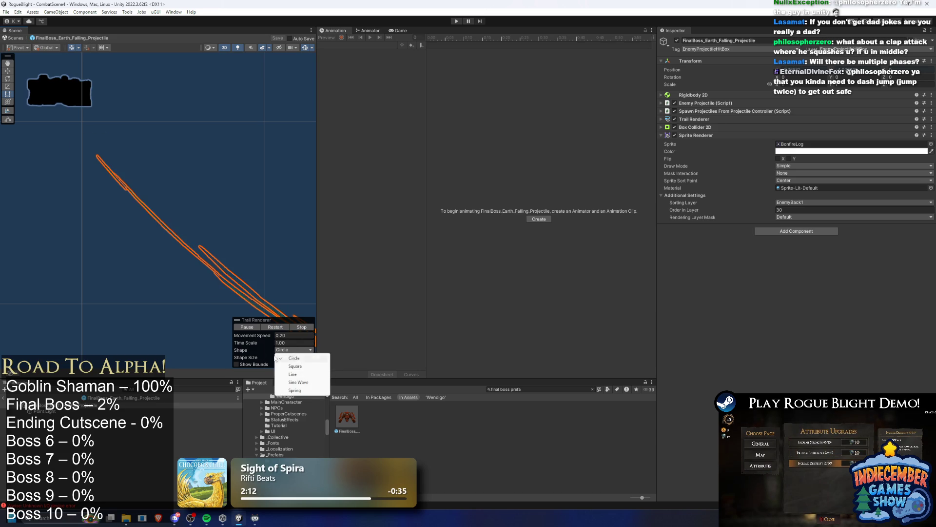
{"action": "left_click", "coordinate": [291, 360]}
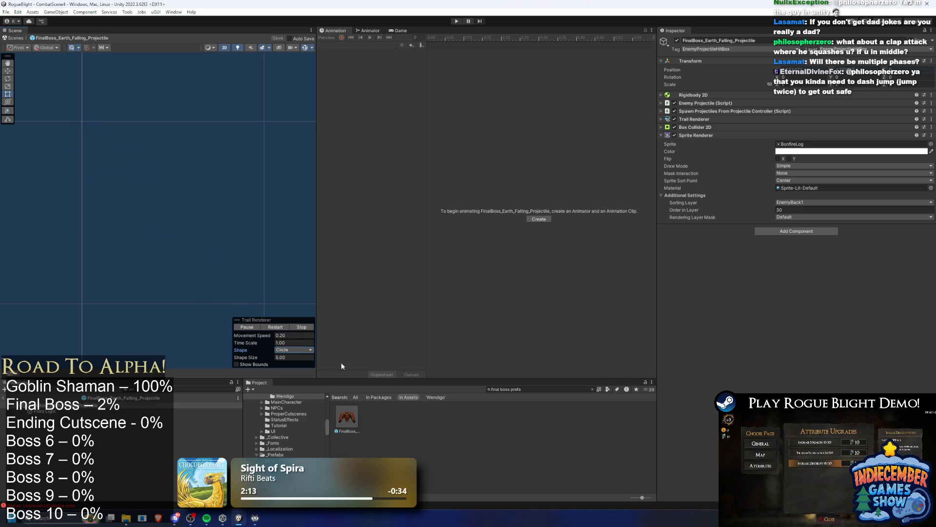
{"action": "left_click", "coordinate": [611, 278]}
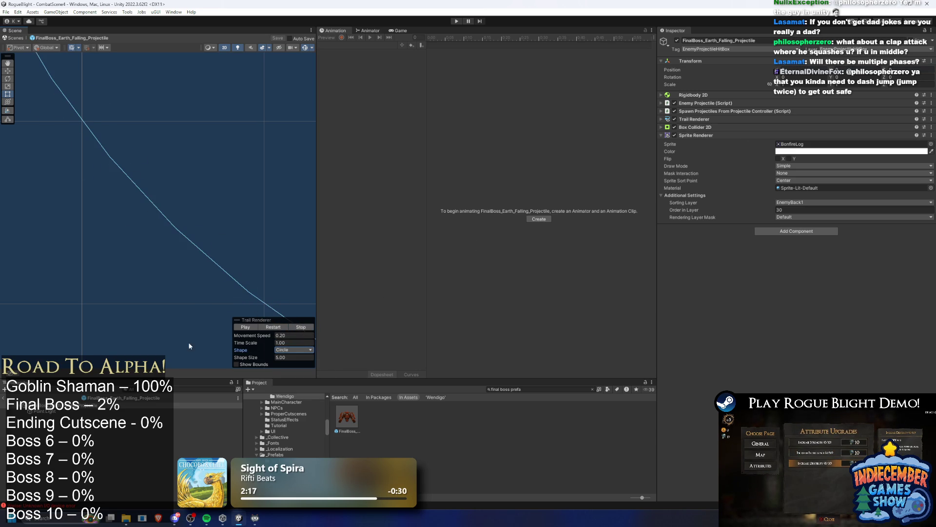
{"action": "scroll", "coordinate": [192, 164], "scroll_direction": "down", "scroll_amount": 3}
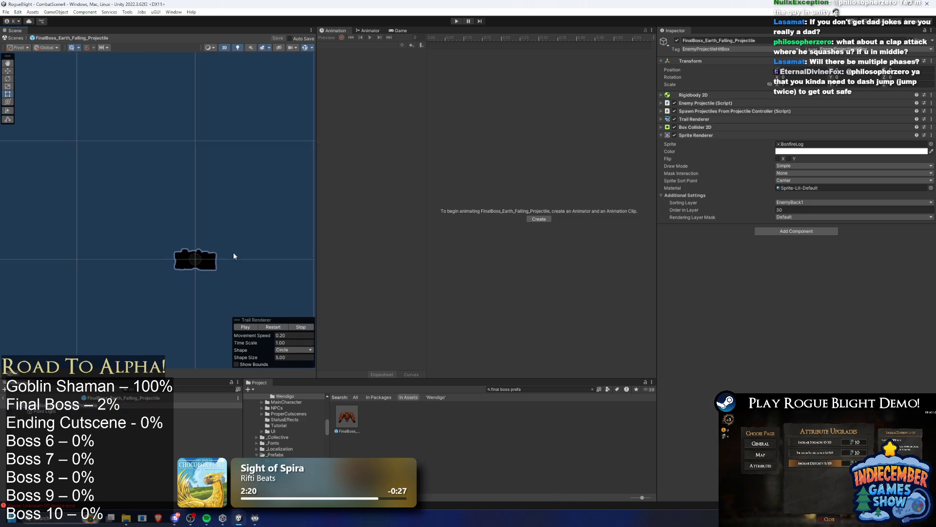
{"action": "key", "text": "f"}
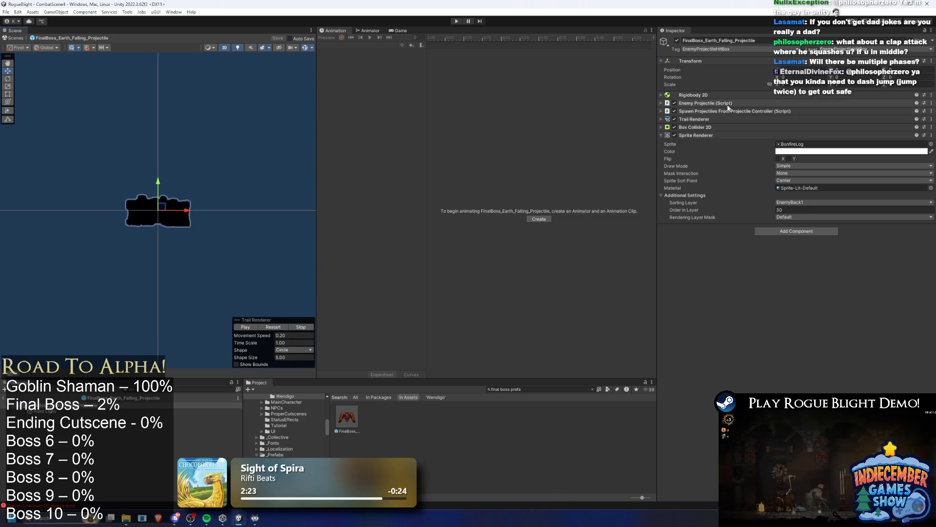
{"action": "left_click", "coordinate": [726, 111]}
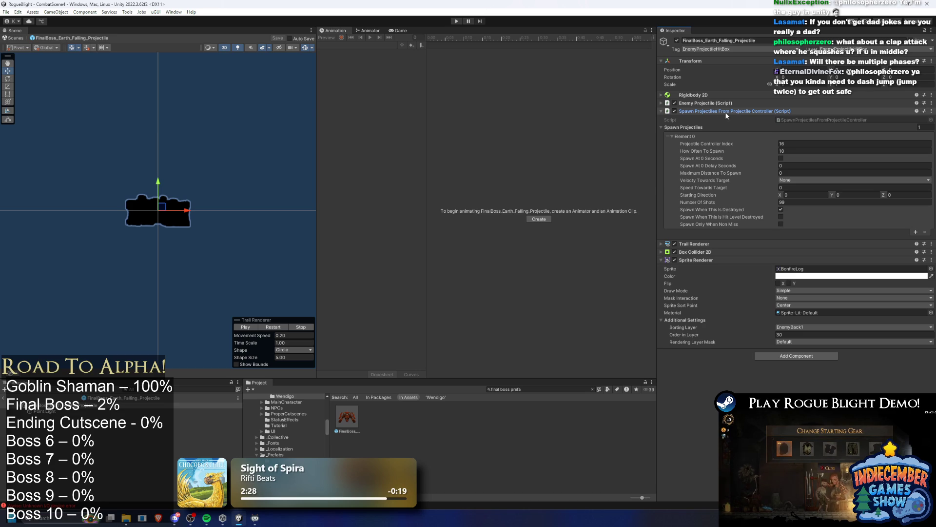
- Select FinalBoss_Concept_Prefab, collapse CenterAttack and Enemy Action Controller, and expand Projectile Controller
{"action": "left_click", "coordinate": [707, 103]}
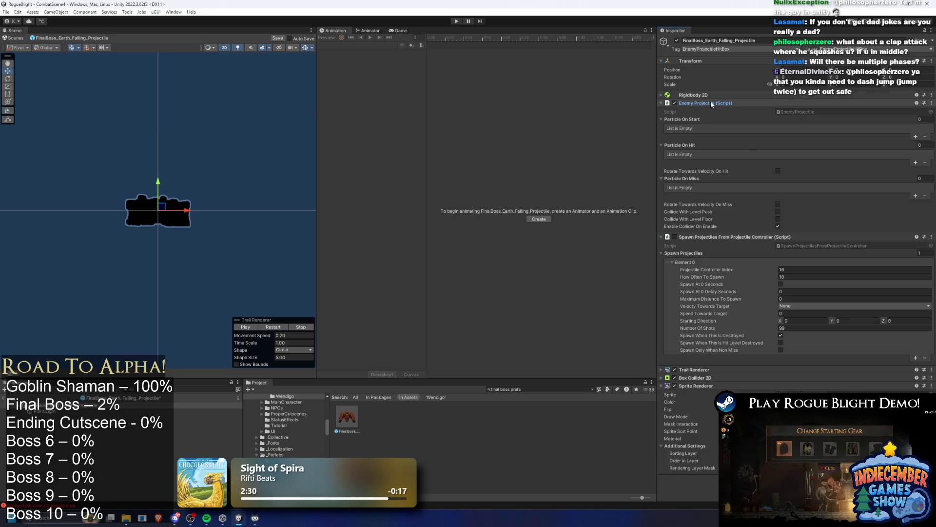
{"action": "left_click", "coordinate": [711, 103]}
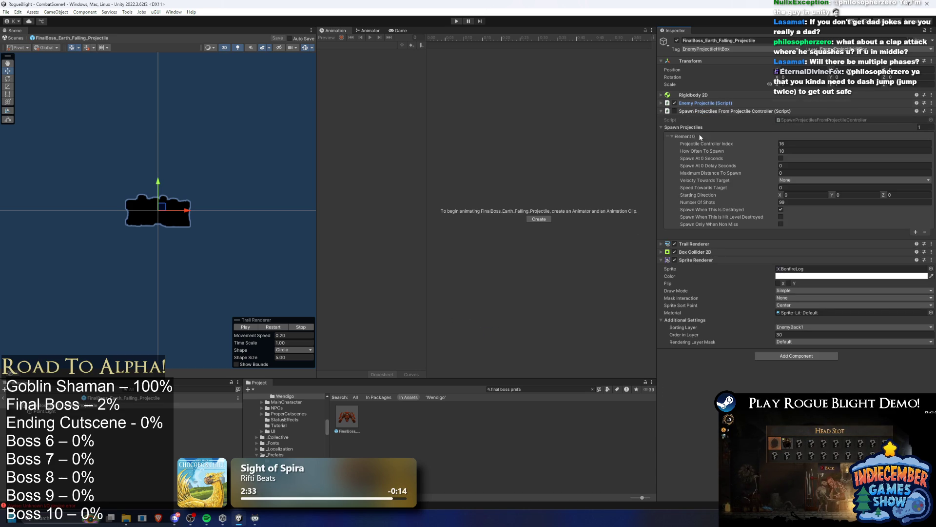
{"action": "left_click", "coordinate": [347, 416]}
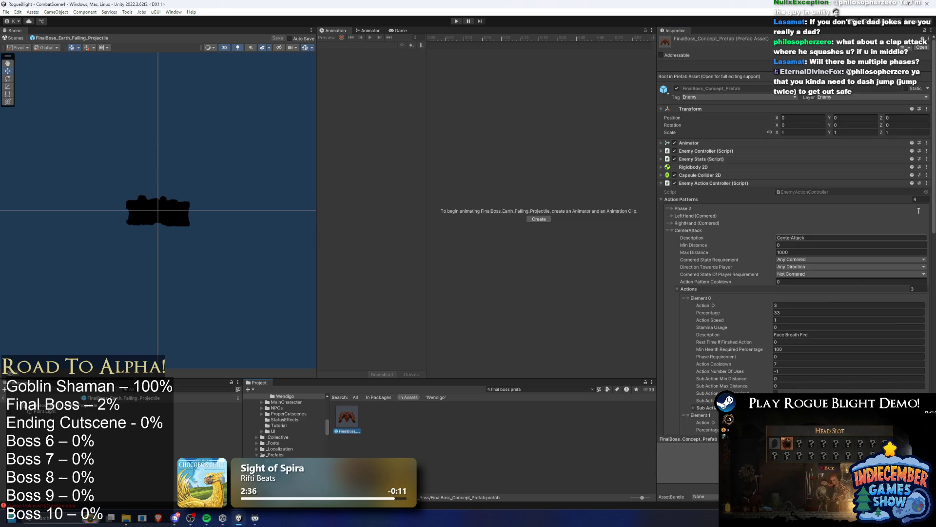
{"action": "left_click", "coordinate": [695, 230]}
{"action": "left_click", "coordinate": [725, 183]}
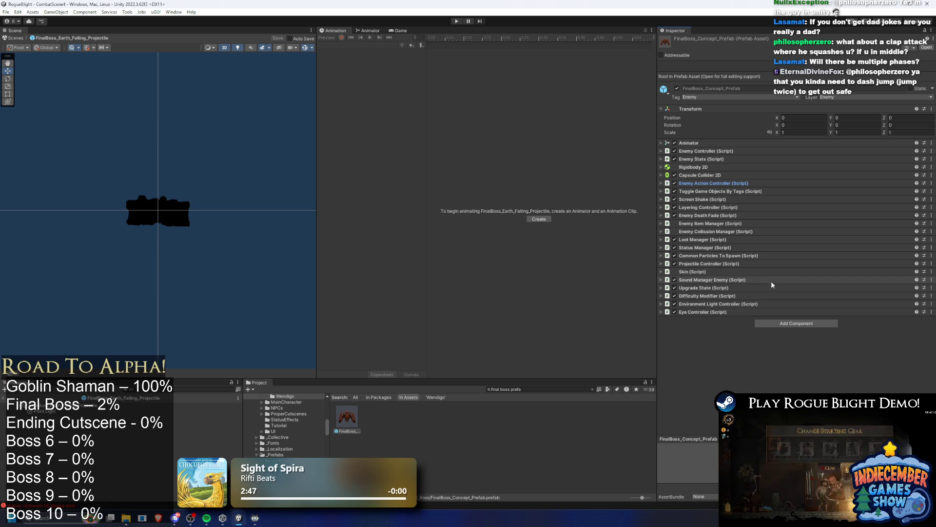
{"action": "left_click", "coordinate": [741, 266]}
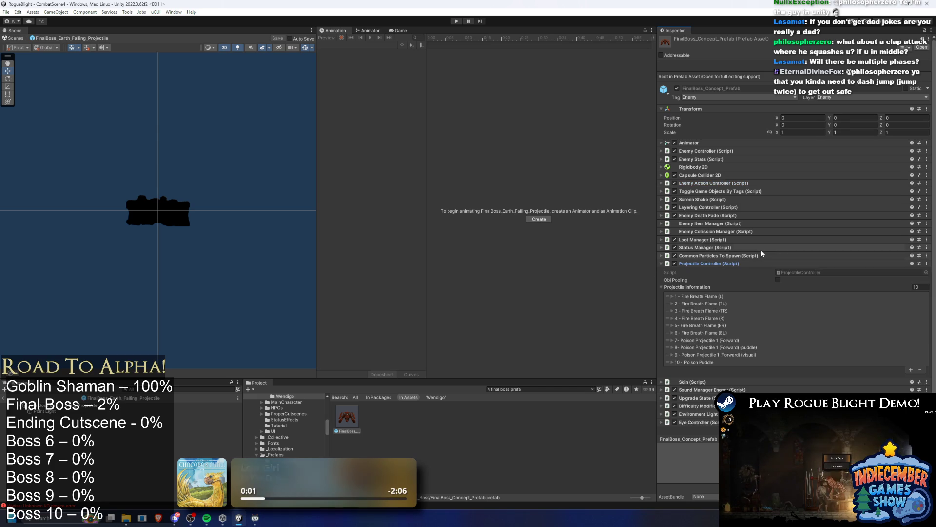
- Duplicate the Poison Puddle entry and rename the copy '11 -Earth Falling'
{"action": "left_click", "coordinate": [702, 364]}
{"action": "key", "text": "ctrl+d"}
{"action": "left_click", "coordinate": [700, 369]}
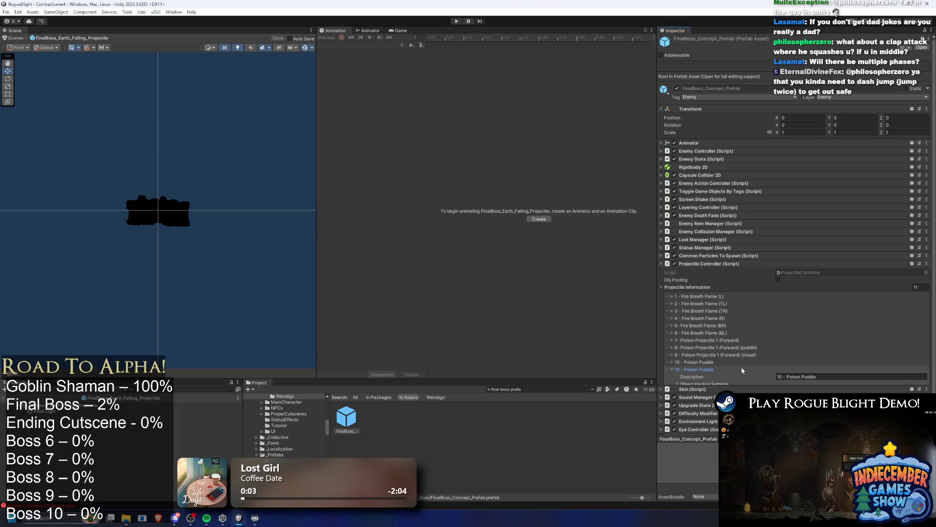
{"action": "type", "text": "1"}
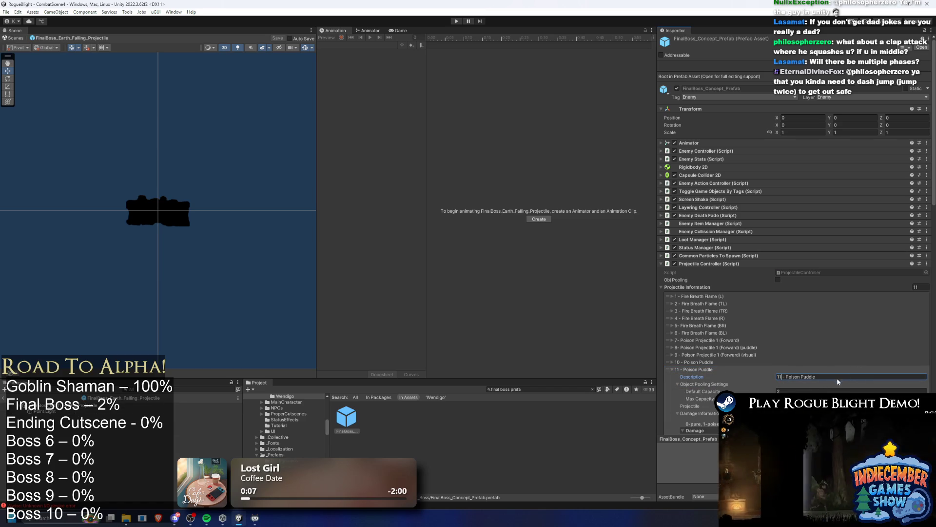
{"action": "left_click", "coordinate": [824, 386]}
{"action": "left_click", "coordinate": [826, 376]}
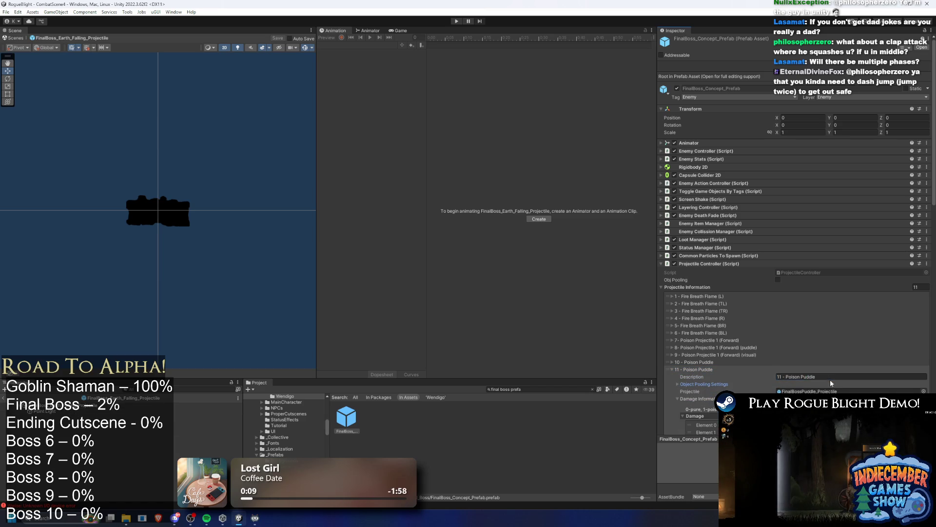
{"action": "left_click", "coordinate": [697, 384]}
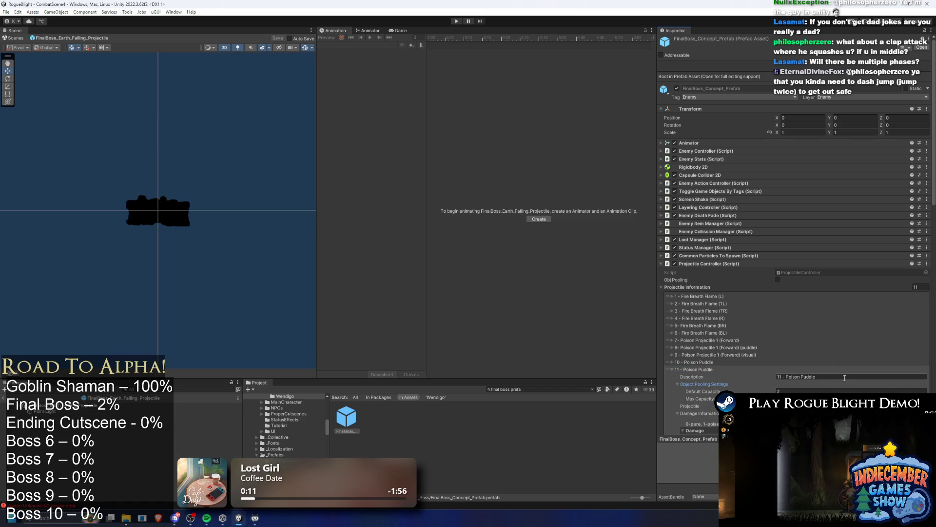
{"action": "type", "text": "Earth Falli"}
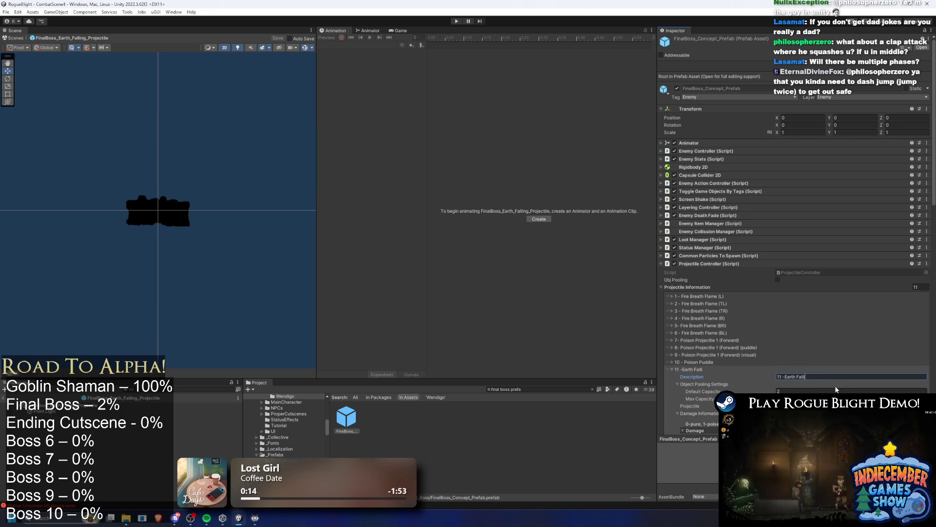
{"action": "type", "text": "ng"}
{"action": "key", "text": "Return"}
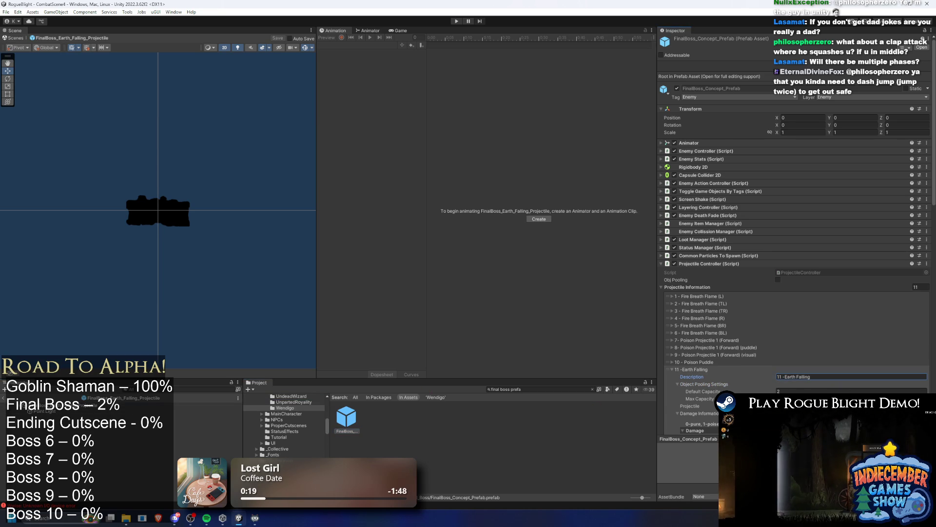
- Set the new entry's Projectile to FinalBoss_Earth_Falling_Projectile via the object picker
{"action": "scroll", "coordinate": [850, 278], "scroll_direction": "down", "scroll_amount": 5}
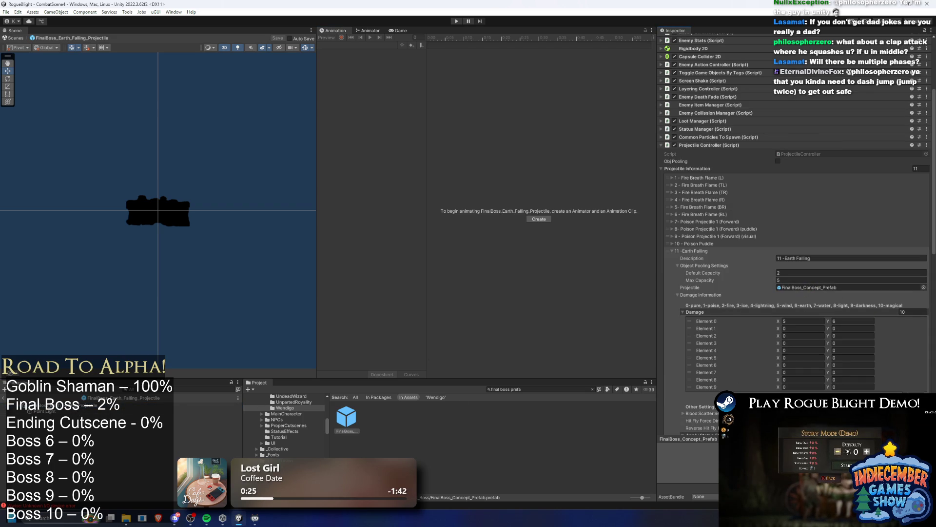
{"action": "left_click", "coordinate": [924, 288]}
{"action": "type", "text": "fina"}
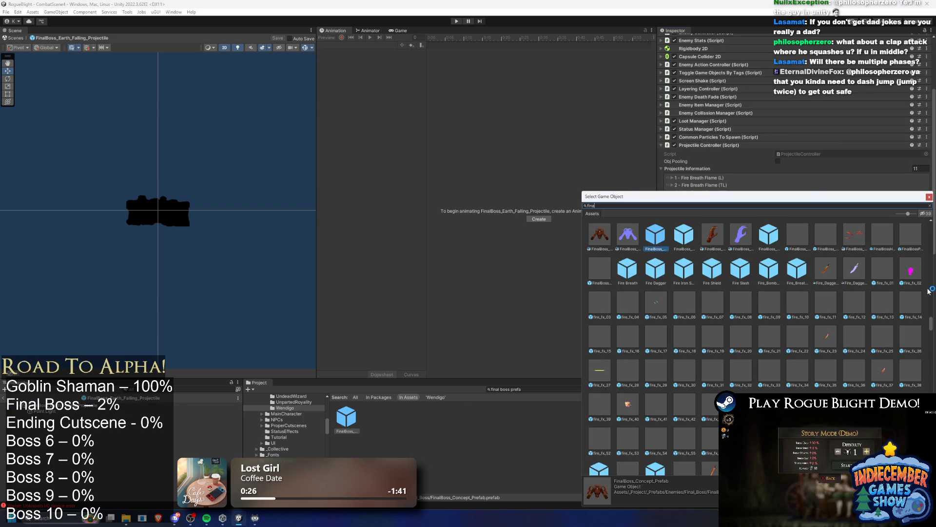
{"action": "type", "text": "th"}
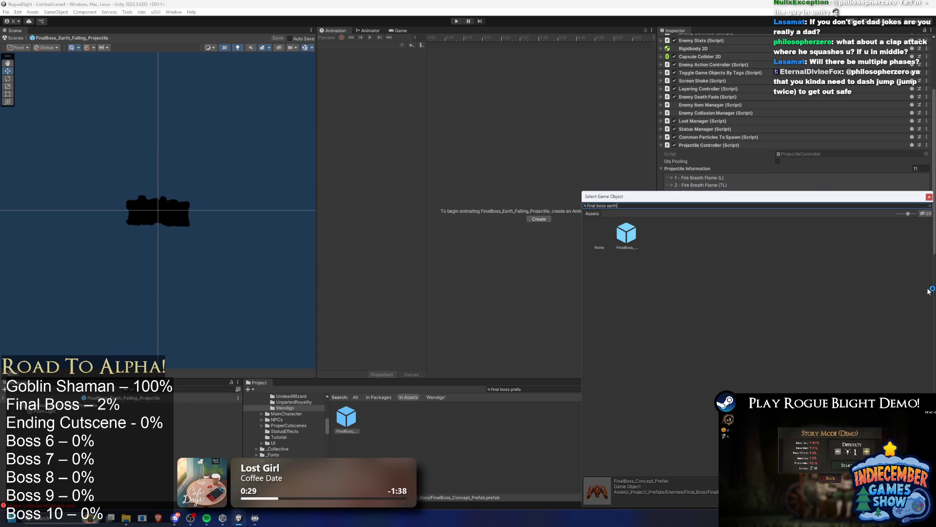
{"action": "double_click", "coordinate": [627, 232]}
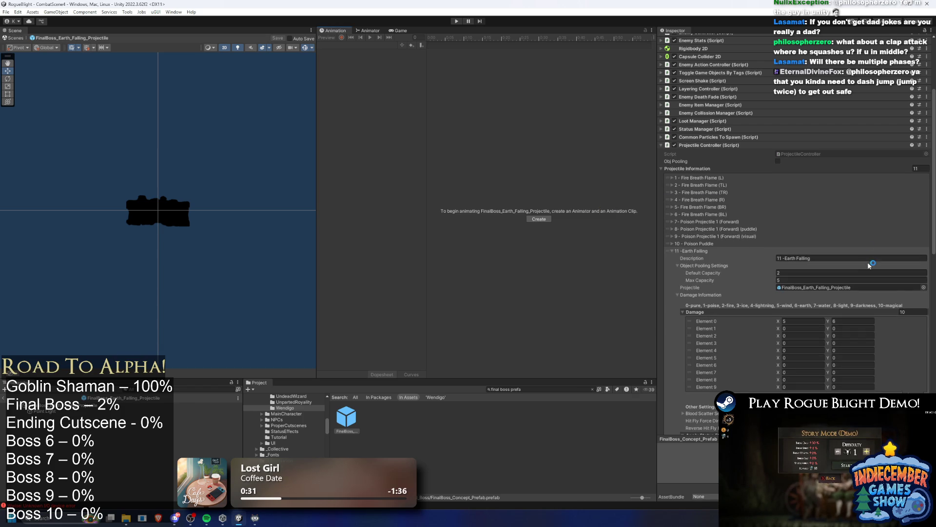
{"action": "scroll", "coordinate": [869, 265], "scroll_direction": "down", "scroll_amount": 4}
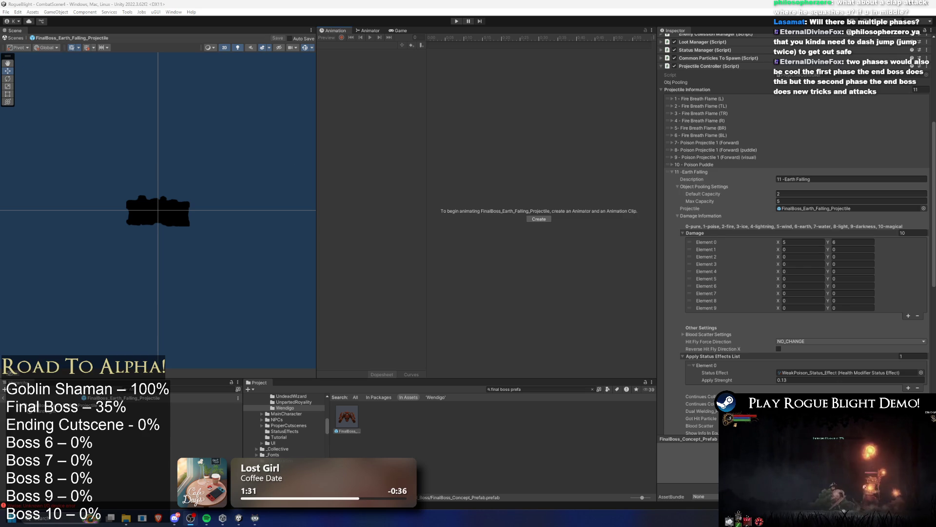
{"action": "key", "text": "XF86AudioRaiseVolume"}
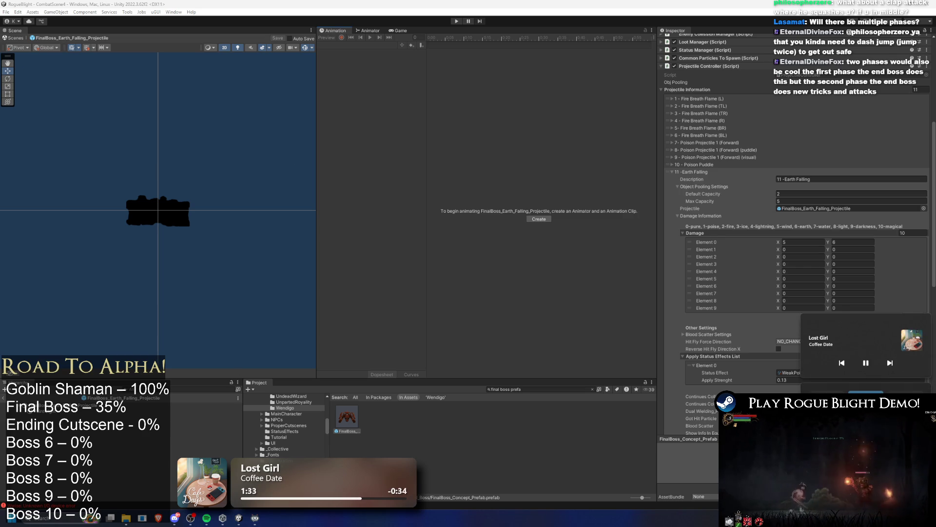
{"action": "left_click", "coordinate": [456, 21]}
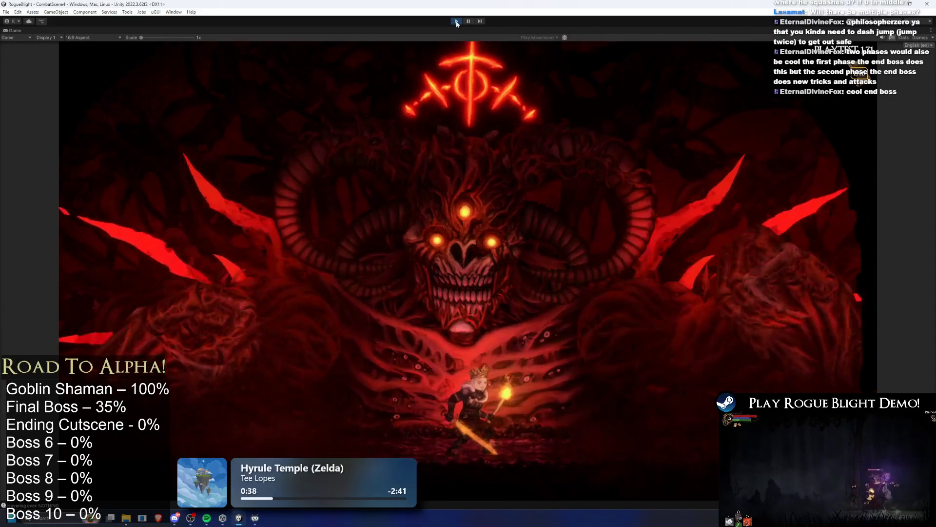
{"action": "key", "text": "ctrl+p"}
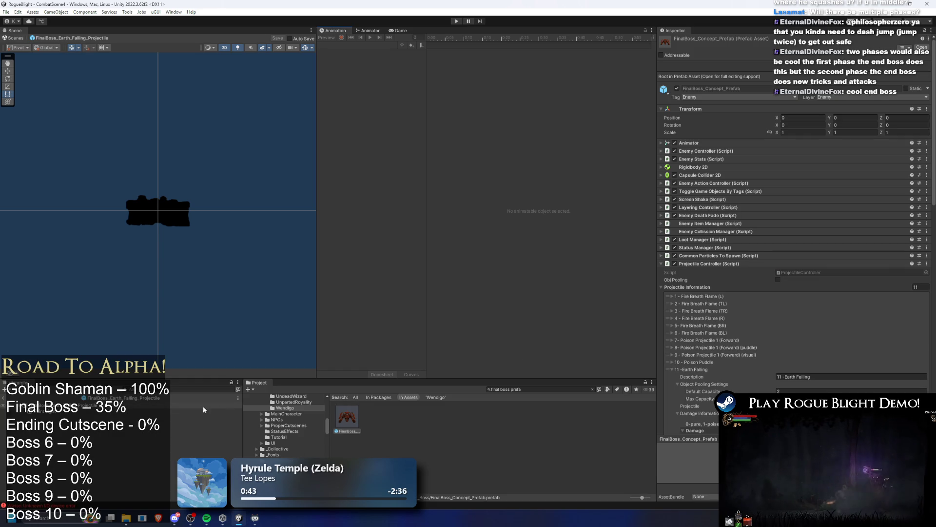
- Enter 5 for both Self Destruct Timer and Self Disable Collider Timer, then open the Status Effect picker
{"action": "scroll", "coordinate": [815, 348], "scroll_direction": "down", "scroll_amount": 10}
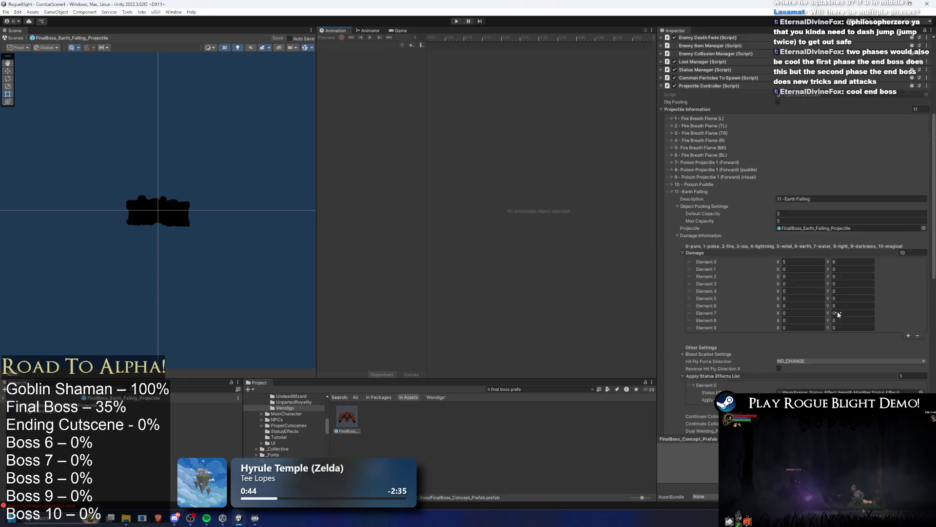
{"action": "scroll", "coordinate": [873, 290], "scroll_direction": "down", "scroll_amount": 10}
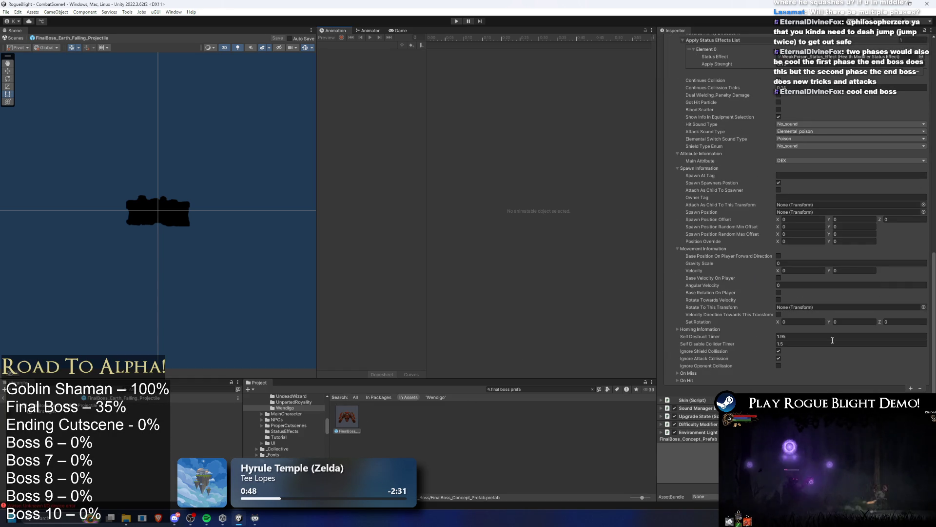
{"action": "left_click", "coordinate": [807, 337]}
{"action": "type", "text": "5"}
{"action": "key", "text": "Tab"}
{"action": "type", "text": "5"}
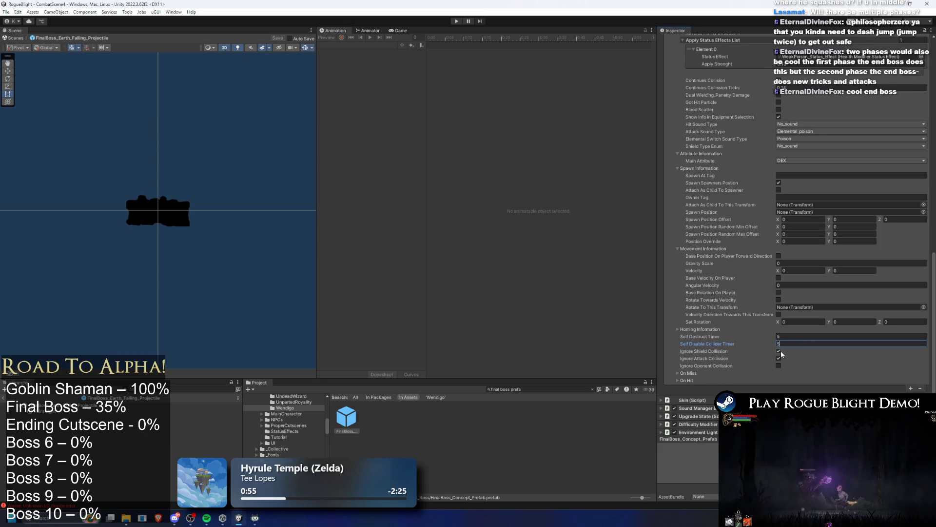
{"action": "scroll", "coordinate": [771, 330], "scroll_direction": "up", "scroll_amount": 3}
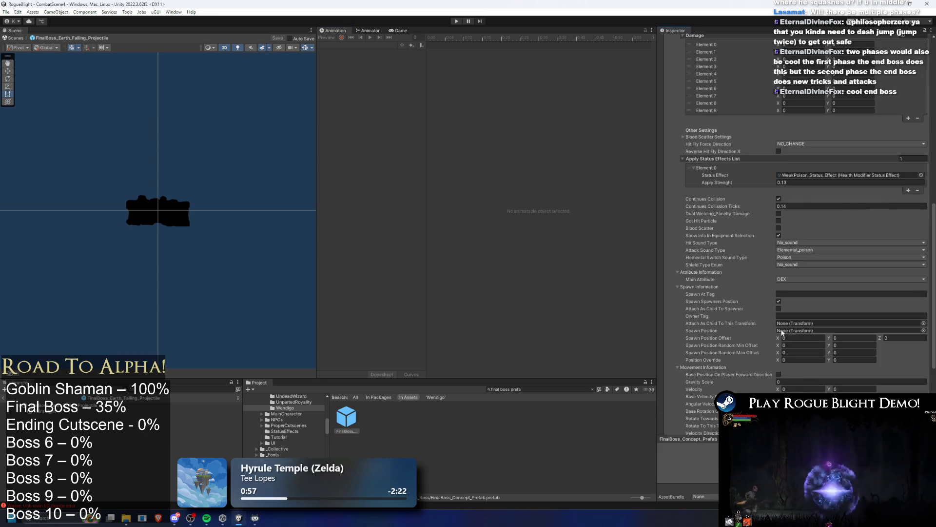
{"action": "scroll", "coordinate": [782, 329], "scroll_direction": "up", "scroll_amount": 3}
{"action": "scroll", "coordinate": [823, 313], "scroll_direction": "up", "scroll_amount": 3}
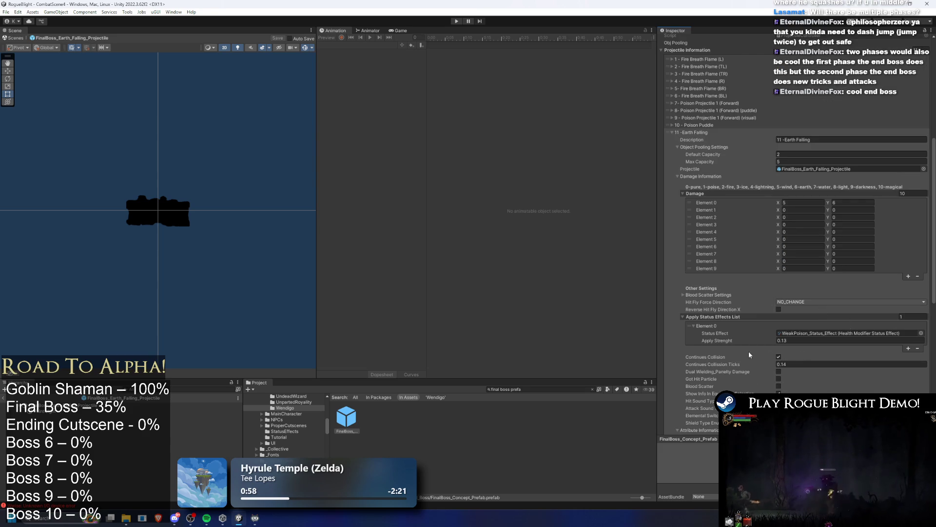
{"action": "left_click", "coordinate": [922, 333]}
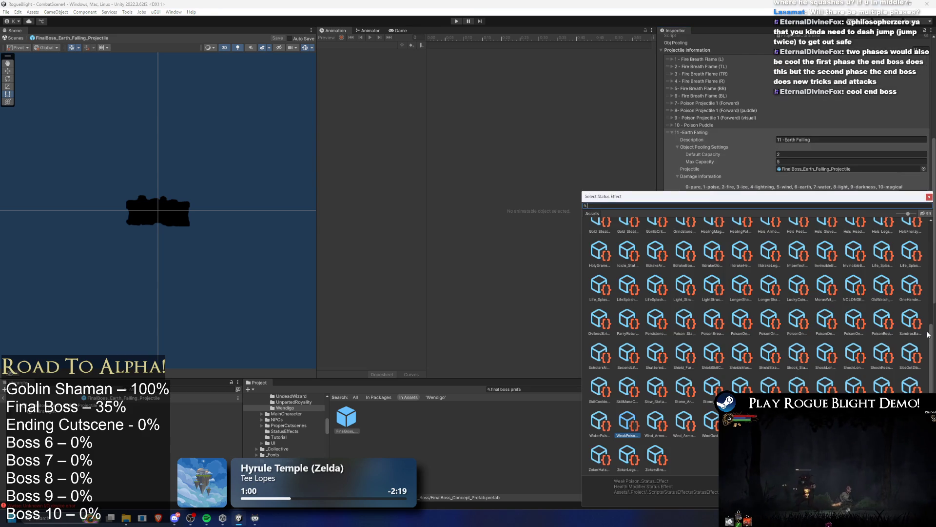
- Choose Shattered_Status_Effect at apply strength 0.3, save, and turn off continuous collision
{"action": "type", "text": "shatter"}
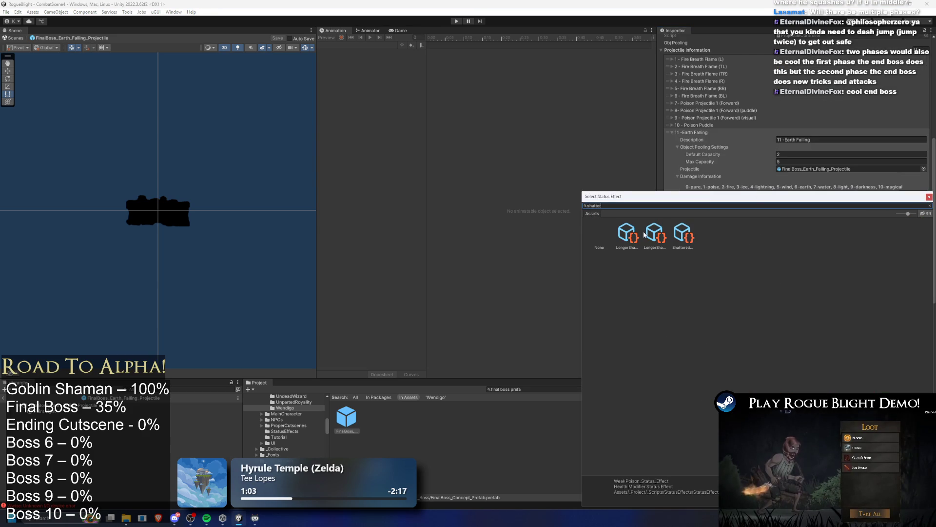
{"action": "left_click", "coordinate": [683, 234]}
{"action": "key", "text": "Return"}
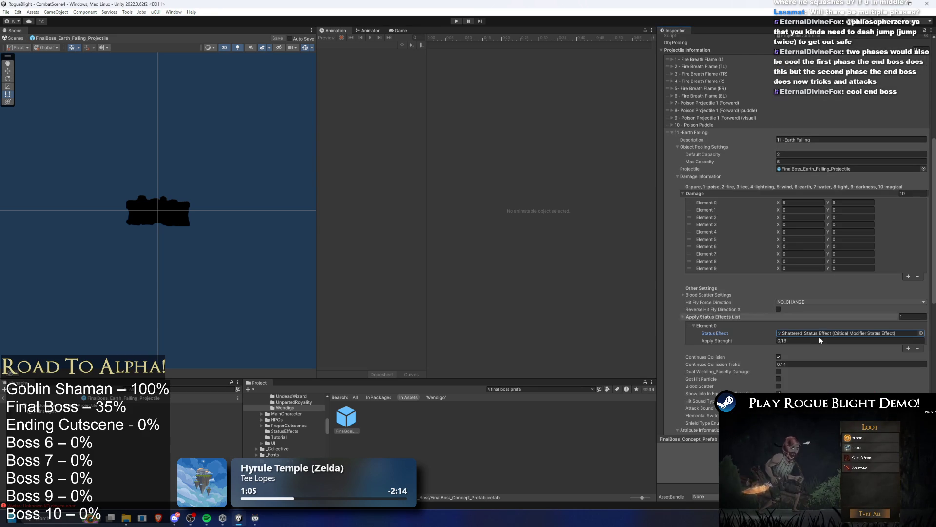
{"action": "left_click", "coordinate": [782, 340]}
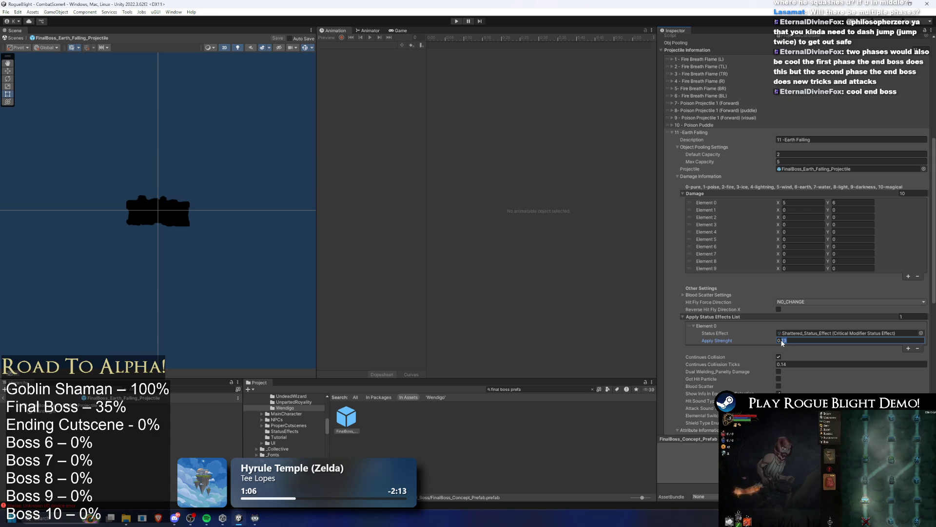
{"action": "type", "text": "3"}
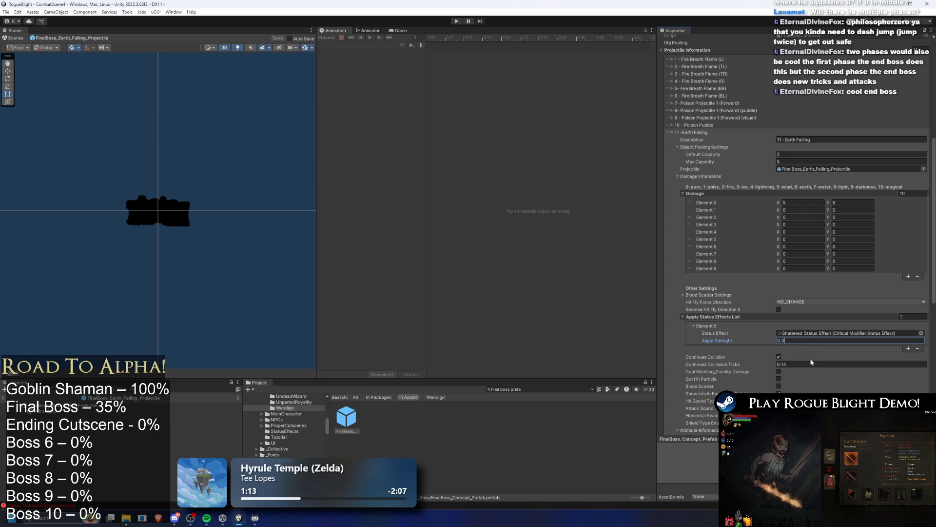
{"action": "key", "text": "ctrl+s"}
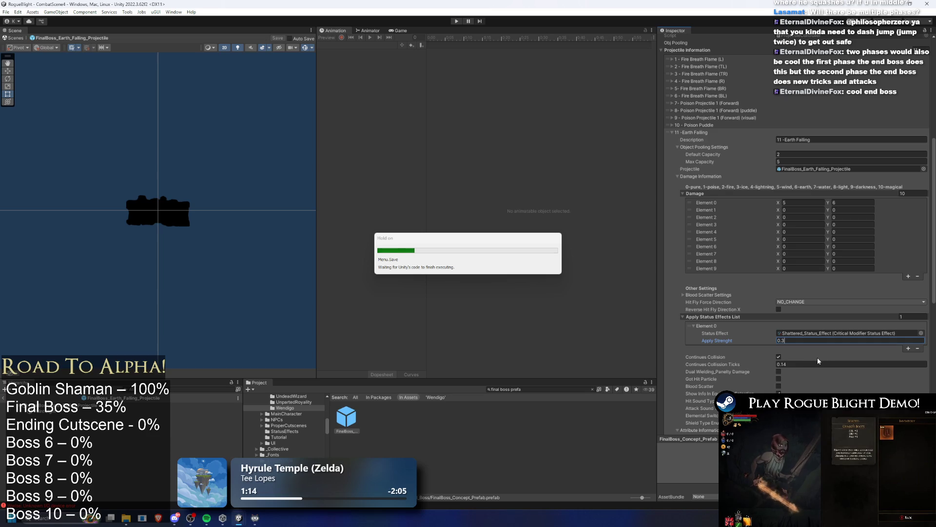
{"action": "left_click", "coordinate": [779, 357]}
- Turn off continuous collision and set damage Element 0's X value to 5
{"action": "left_click", "coordinate": [793, 363]}
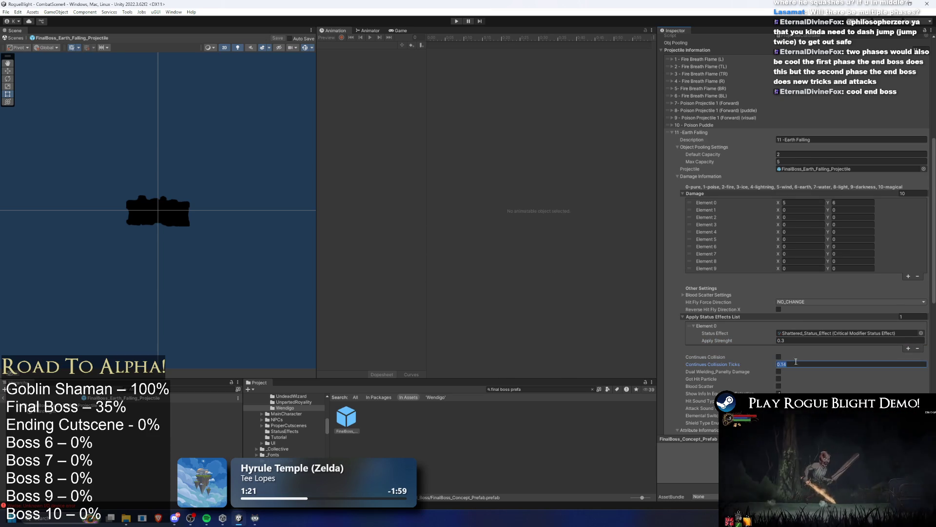
{"action": "type", "text": "0"}
{"action": "left_click", "coordinate": [799, 201]}
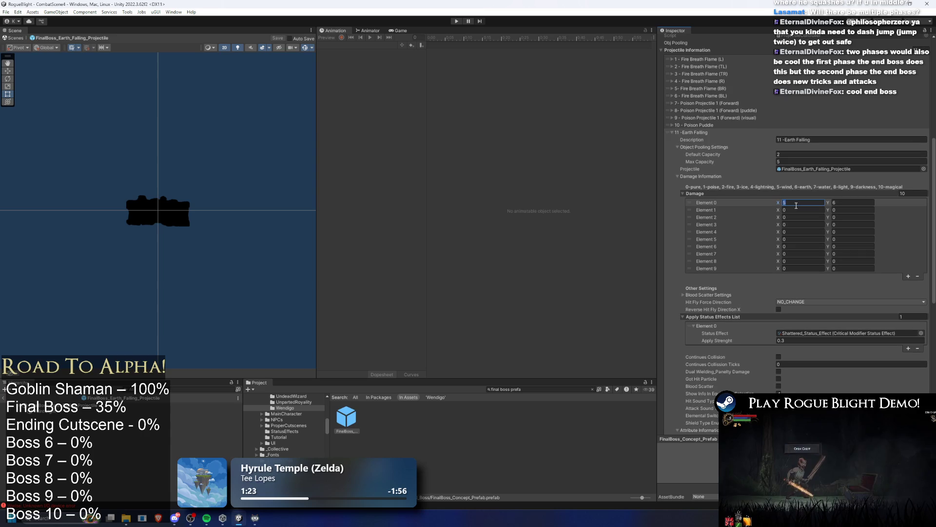
{"action": "type", "text": "25"}
{"action": "key", "text": "Tab"}
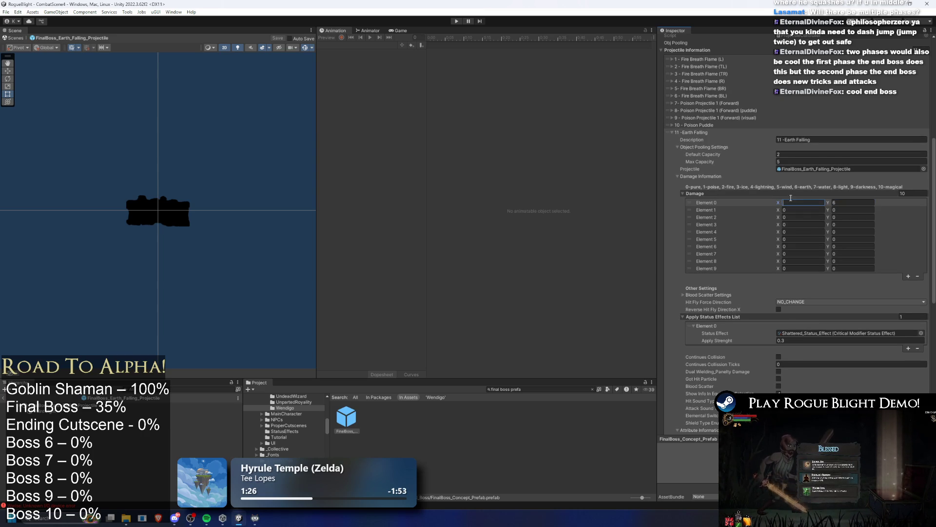
- Set damage Elements 1 and 6 to X 25 and Y 26
{"action": "left_click", "coordinate": [791, 210]}
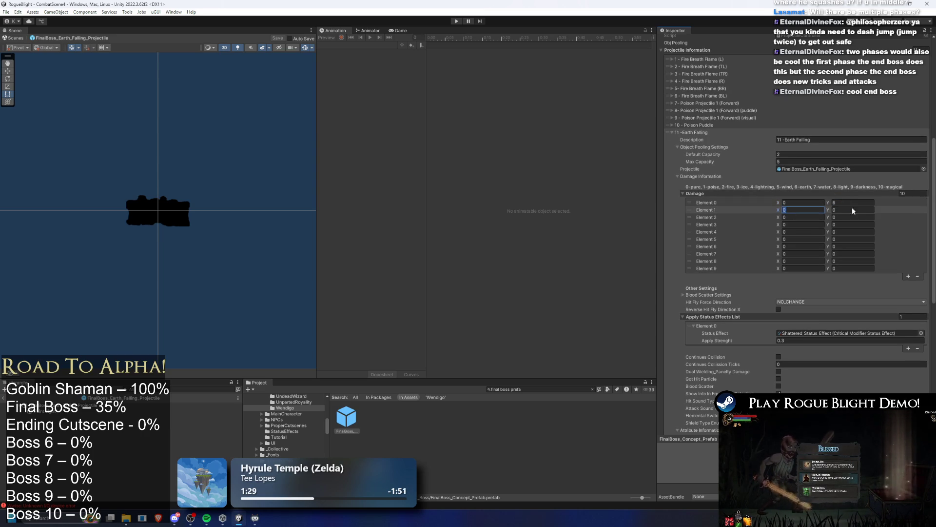
{"action": "type", "text": "25"}
{"action": "left_click", "coordinate": [838, 209]}
{"action": "type", "text": "20"}
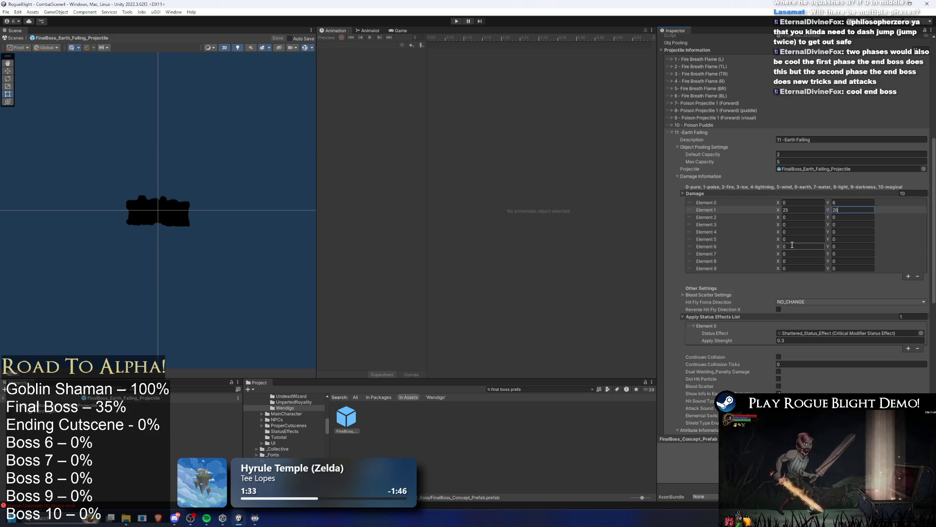
{"action": "left_click", "coordinate": [793, 245]}
{"action": "type", "text": "25"}
{"action": "left_click", "coordinate": [856, 248]}
{"action": "type", "text": "26"}
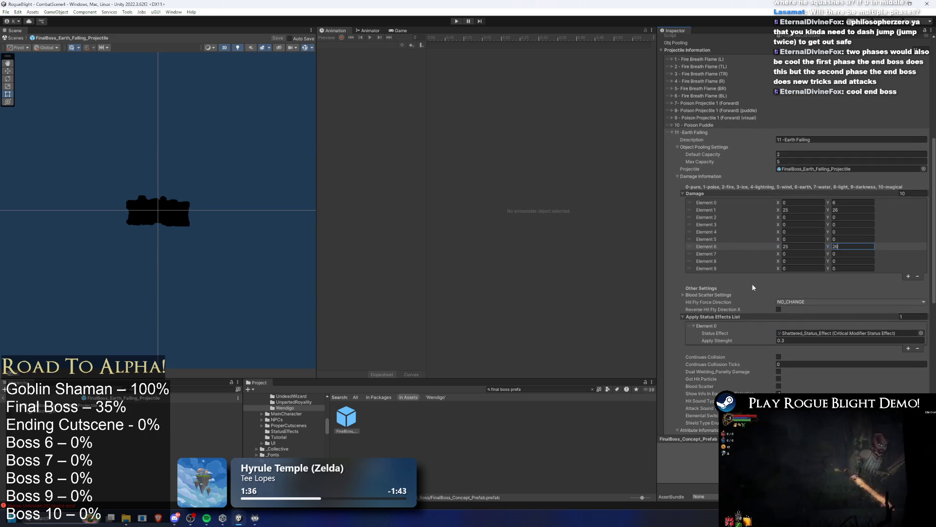
{"action": "left_click", "coordinate": [754, 282]}
- Set the projectile's attack sound type to Elemental_earth
{"action": "scroll", "coordinate": [765, 273], "scroll_direction": "down", "scroll_amount": 7}
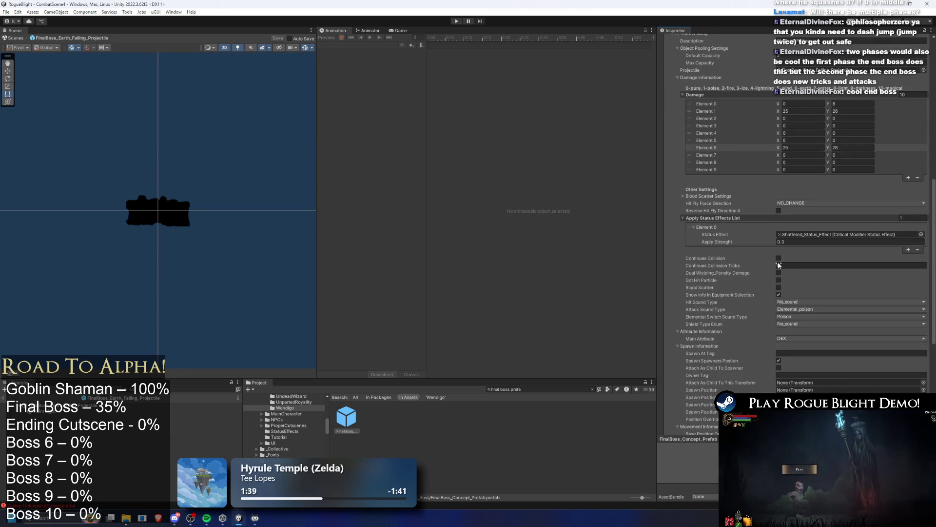
{"action": "left_click", "coordinate": [800, 269]}
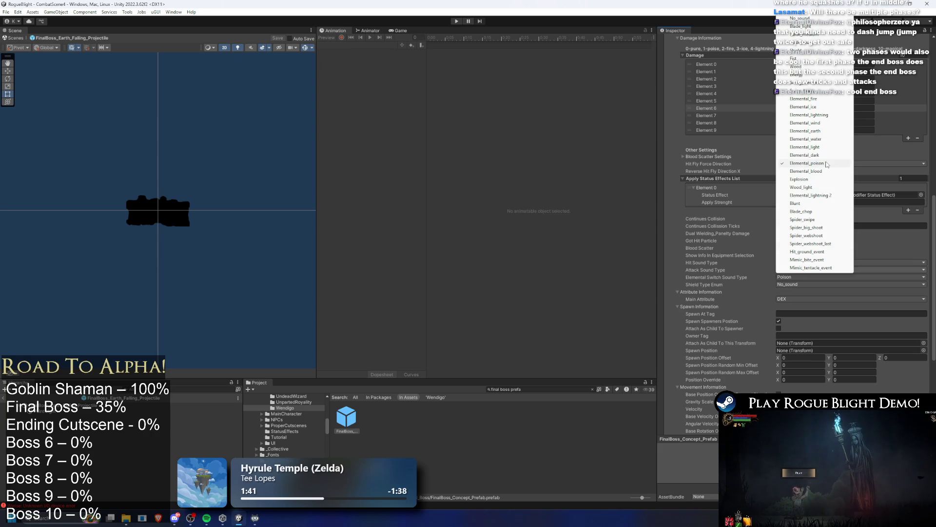
{"action": "left_click", "coordinate": [824, 131]}
{"action": "left_click", "coordinate": [806, 277]}
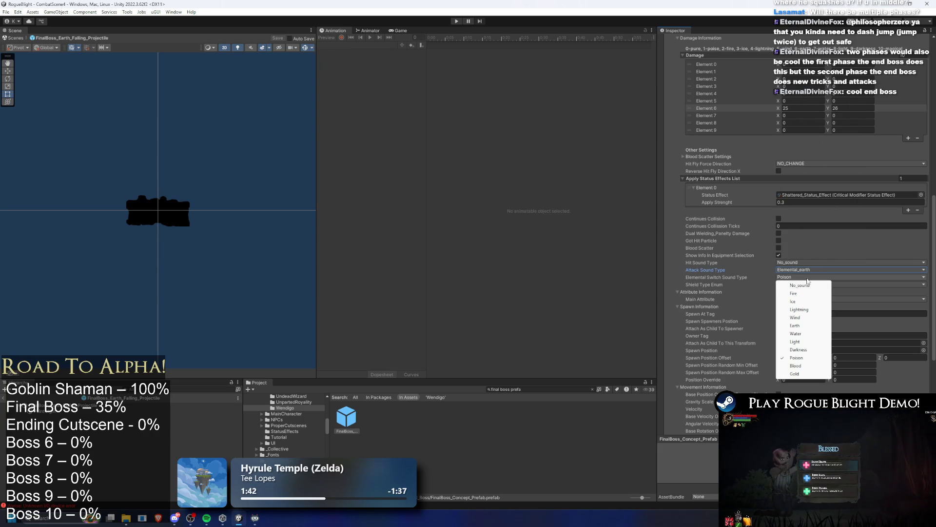
- Set the elemental switch sound to Earth and the hit sound type to Wood
{"action": "left_click", "coordinate": [804, 325]}
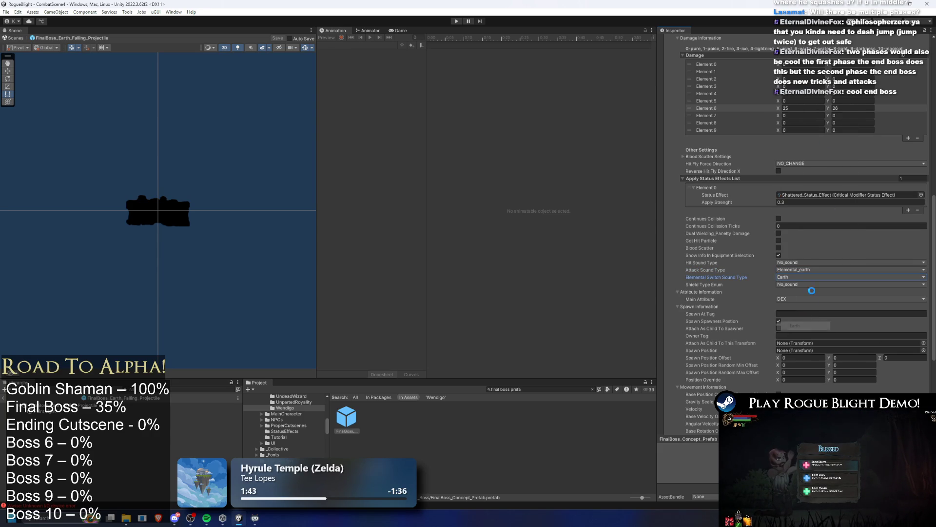
{"action": "left_click", "coordinate": [800, 264]}
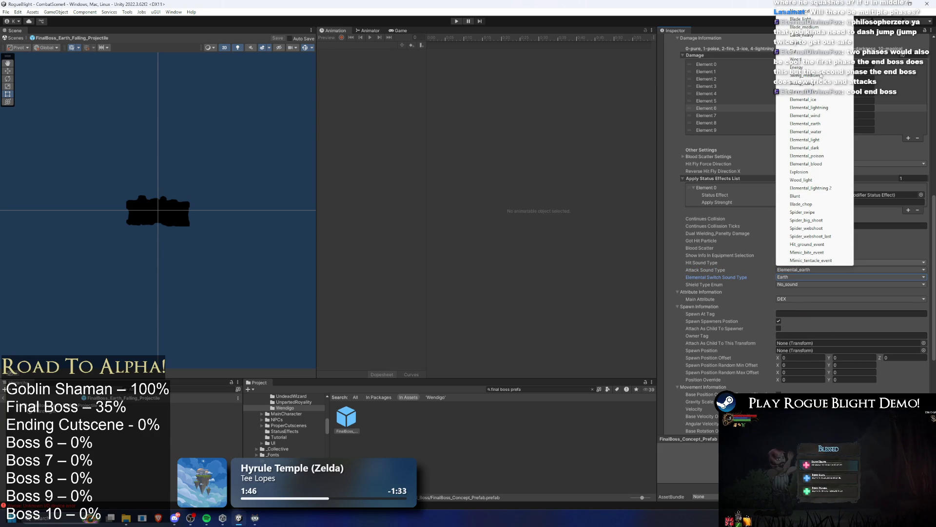
{"action": "left_click", "coordinate": [817, 59]}
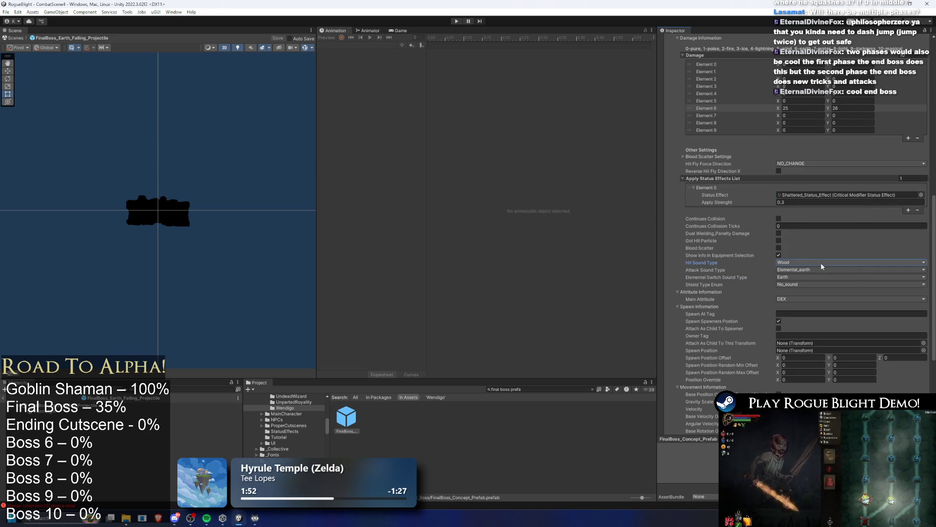
{"action": "scroll", "coordinate": [815, 263], "scroll_direction": "down", "scroll_amount": 5}
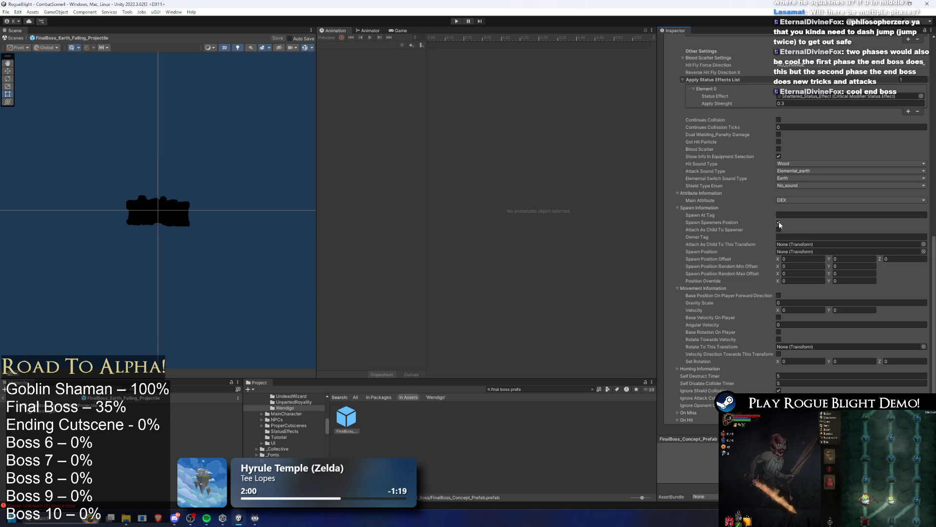
- Set gravity scale 1 and spawn offset Y 1, keeping random min/max offsets at 0
{"action": "left_click", "coordinate": [798, 303]}
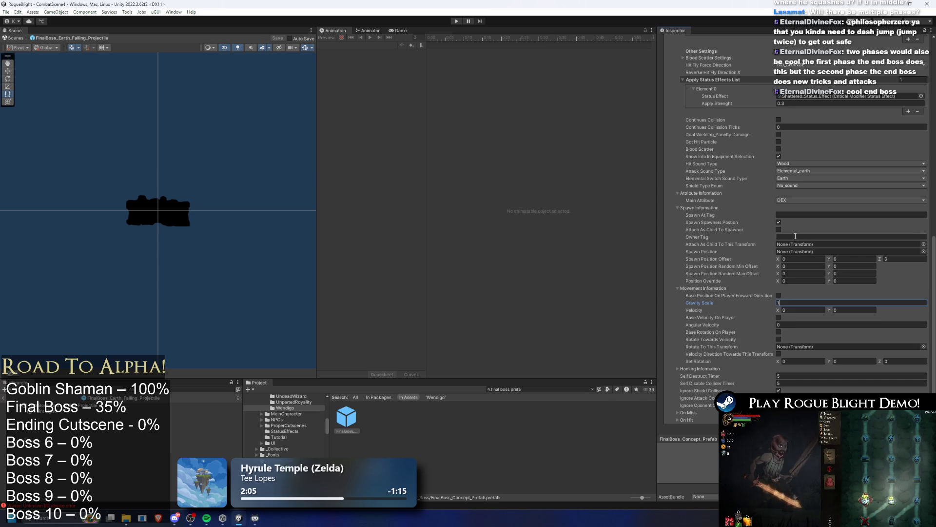
{"action": "left_click", "coordinate": [850, 260]}
{"action": "type", "text": "1"}
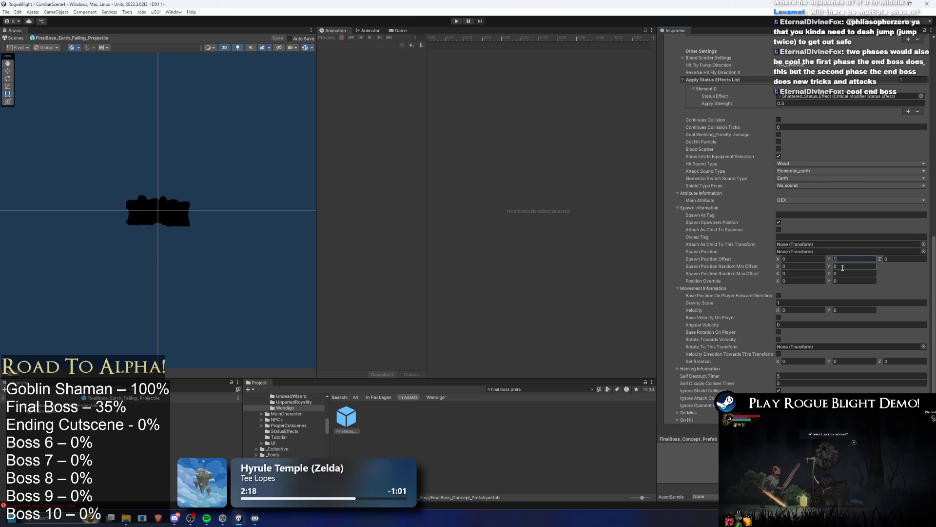
{"action": "left_click", "coordinate": [842, 267]}
{"action": "type", "text": "1"}
{"action": "left_click", "coordinate": [843, 274]}
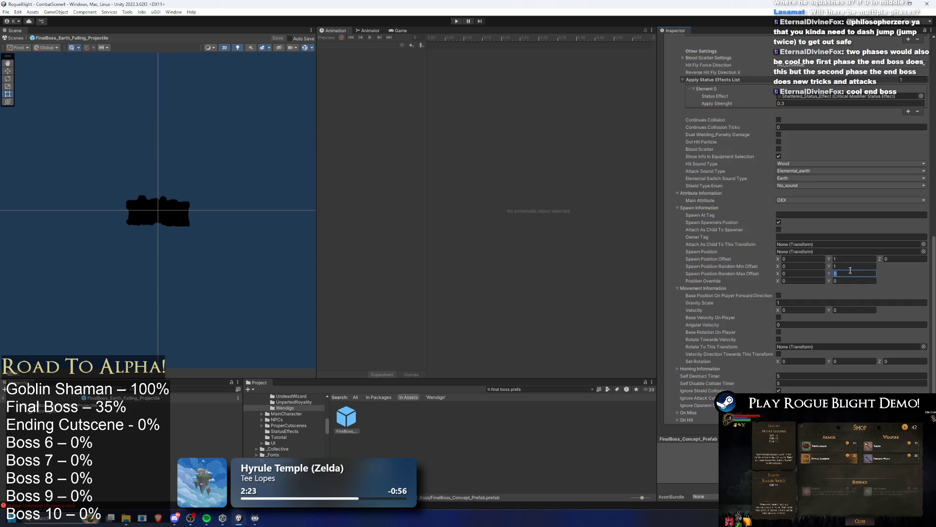
{"action": "left_click", "coordinate": [847, 259]}
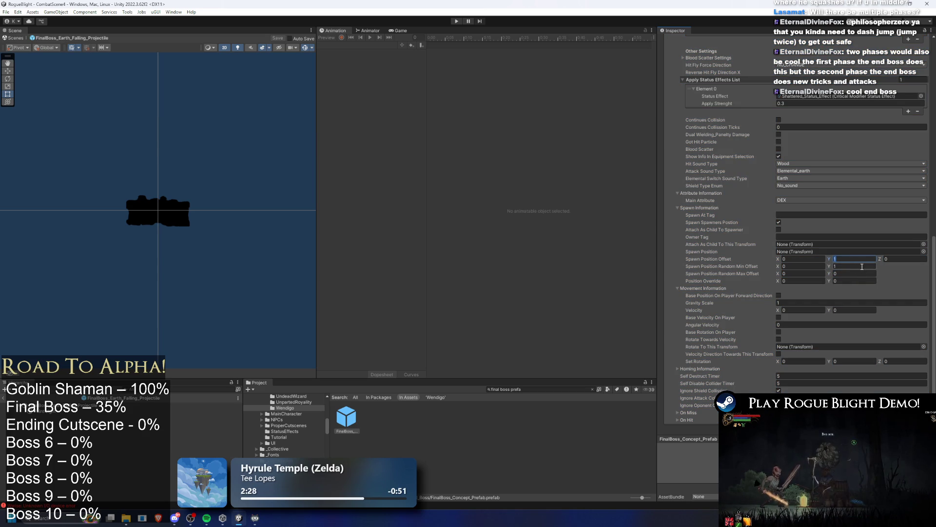
{"action": "left_click", "coordinate": [849, 266]}
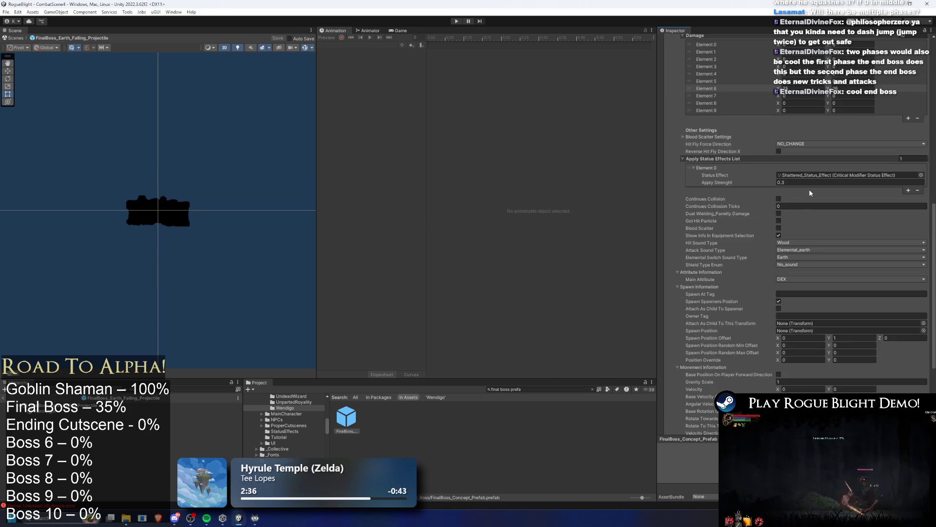
- Set Earth Falling's main attribute to STR and collapse the entry
{"action": "left_click", "coordinate": [792, 279]}
{"action": "left_click", "coordinate": [793, 288]}
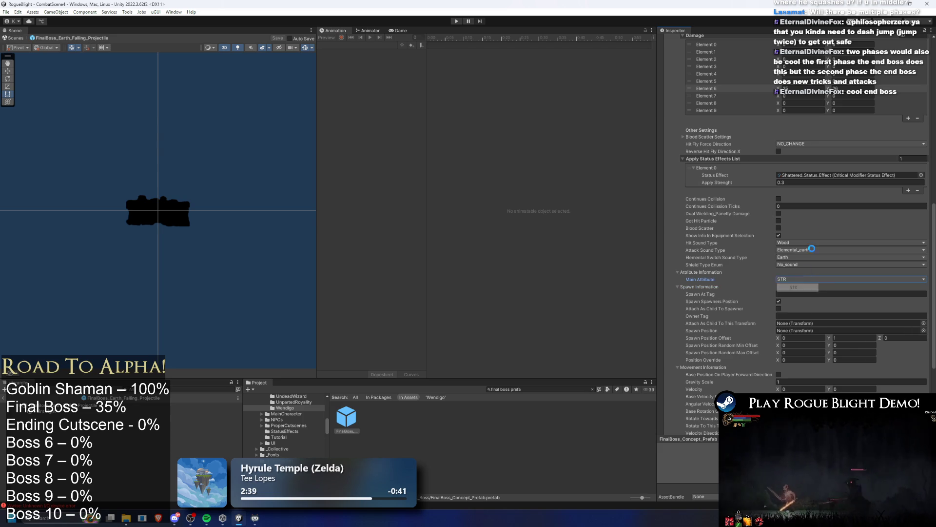
{"action": "scroll", "coordinate": [714, 152], "scroll_direction": "up", "scroll_amount": 5}
{"action": "left_click", "coordinate": [697, 133]}
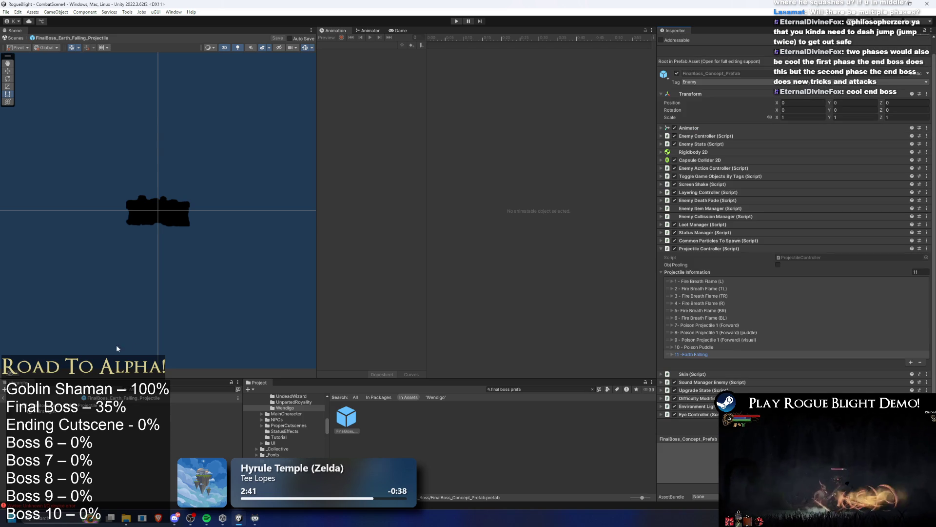
- Open FinalBoss_Concept_Prefab for editing in the Animation view
{"action": "left_click", "coordinate": [108, 405]}
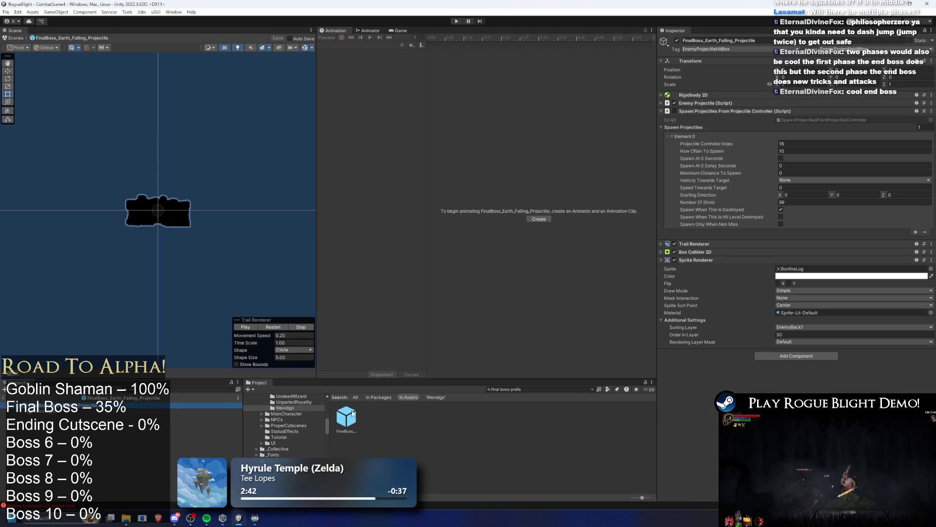
{"action": "left_click", "coordinate": [357, 414]}
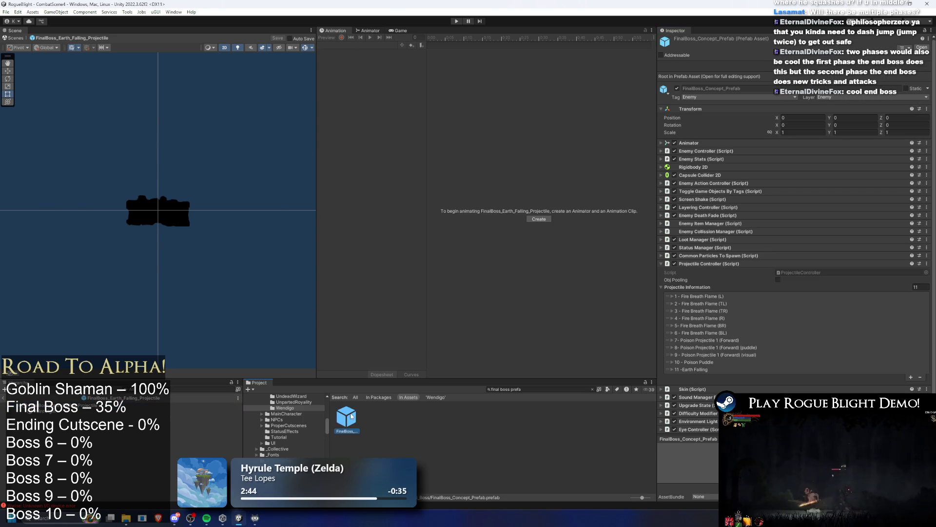
{"action": "double_click", "coordinate": [351, 416]}
{"action": "left_click", "coordinate": [346, 45]}
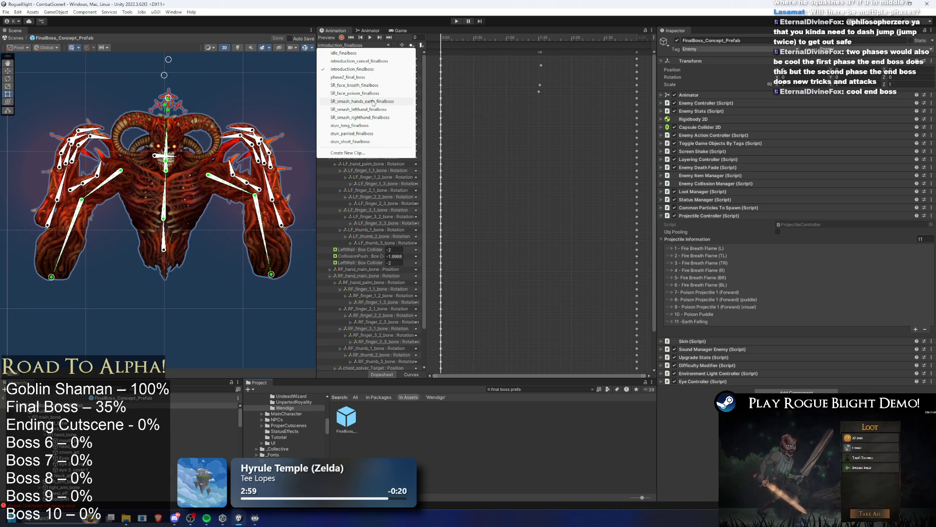
- In SR_smash_hands_earth_finalboss, make the frame-30 event call SpawnProjectile with Int 11
{"action": "left_click", "coordinate": [371, 101]}
{"action": "left_click", "coordinate": [466, 40]}
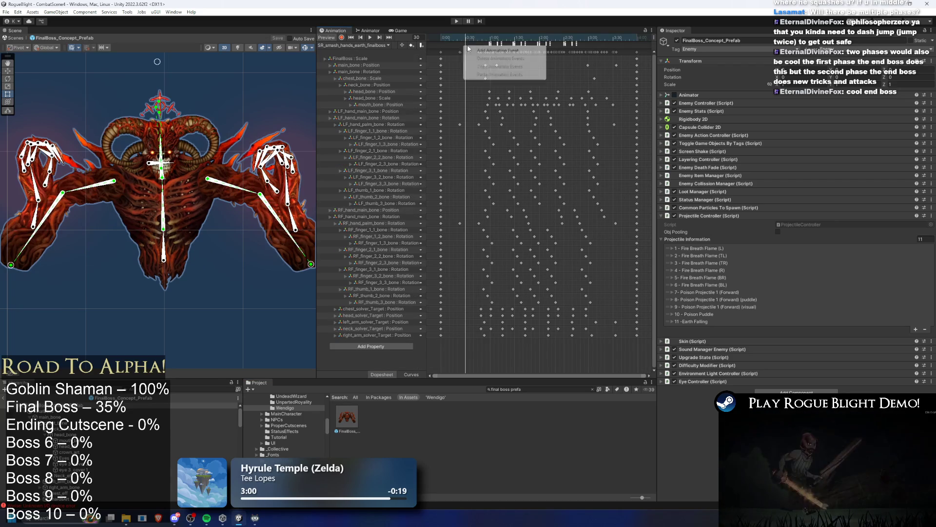
{"action": "left_click", "coordinate": [464, 43]}
{"action": "left_click", "coordinate": [737, 59]}
{"action": "mouse_move", "coordinate": [771, 155]}
{"action": "mouse_move", "coordinate": [821, 157]}
{"action": "left_click", "coordinate": [886, 156]}
{"action": "left_click", "coordinate": [731, 77]}
{"action": "type", "text": "11"}
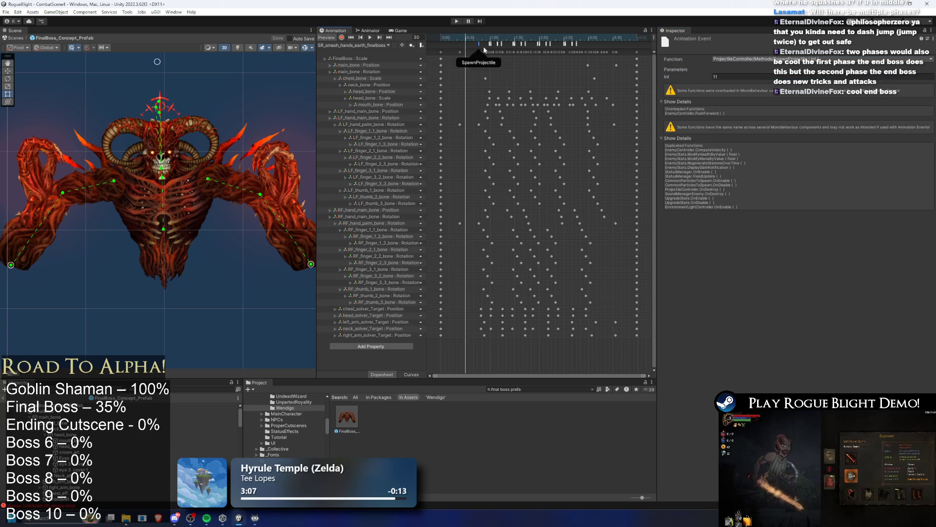
- Scrub the clip from frame 68 to 164, inspecting its animation events
{"action": "left_click_drag", "start_coordinate": [491, 38], "coordinate": [498, 39]}
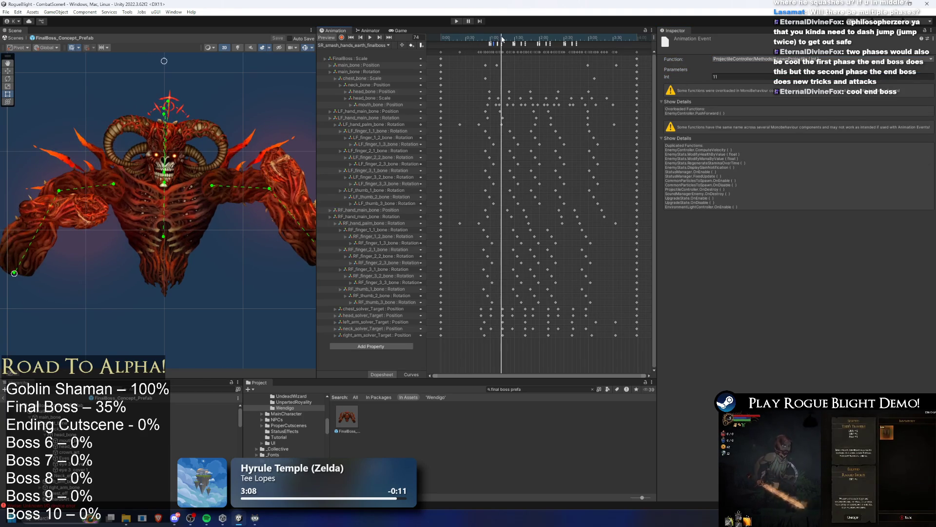
{"action": "left_click", "coordinate": [498, 43]}
{"action": "scroll", "coordinate": [529, 77], "scroll_direction": "up", "scroll_amount": 3}
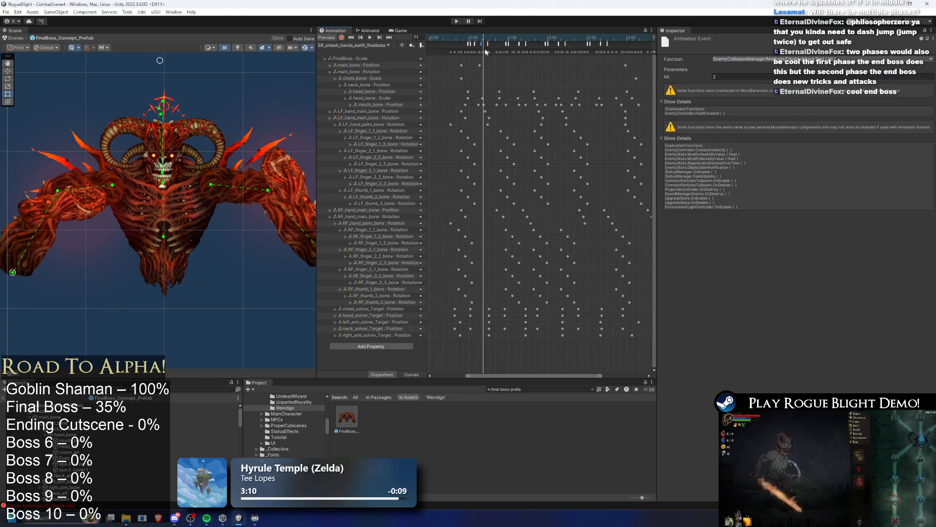
{"action": "left_click", "coordinate": [488, 44]}
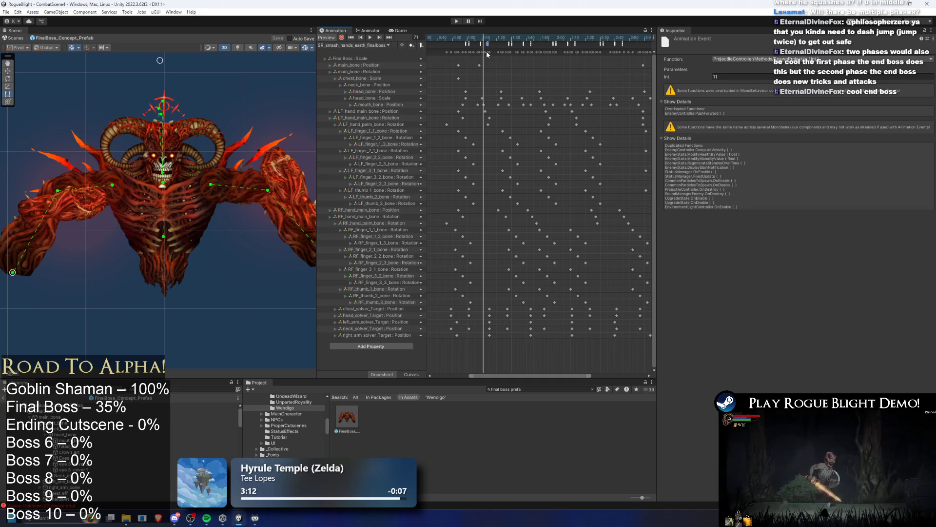
{"action": "left_click", "coordinate": [529, 40]}
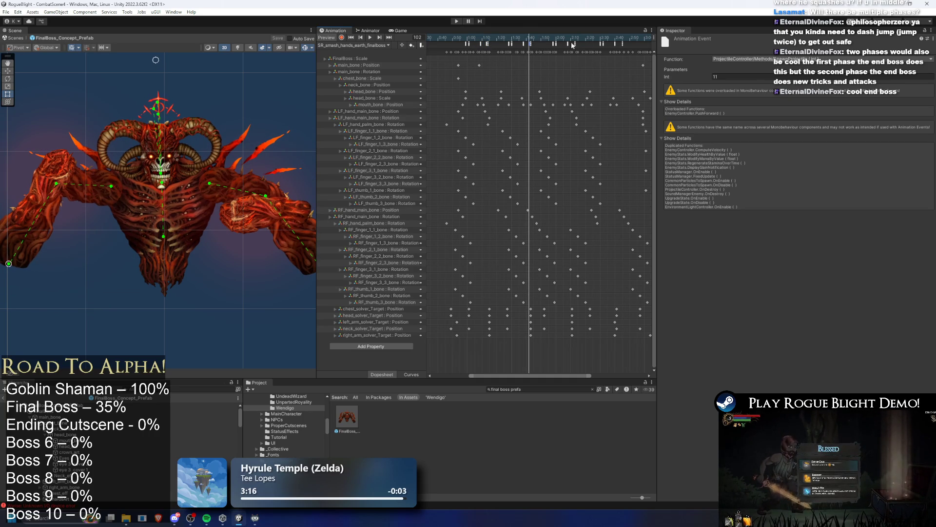
{"action": "left_click_drag", "start_coordinate": [575, 37], "coordinate": [623, 38]}
{"action": "scroll", "coordinate": [621, 70], "scroll_direction": "down", "scroll_amount": 5}
- Start the boss-fight play-test, dismissing the unwanted-modifications warning
{"action": "left_click", "coordinate": [621, 70]}
{"action": "left_click", "coordinate": [457, 21]}
{"action": "key", "text": "Return"}
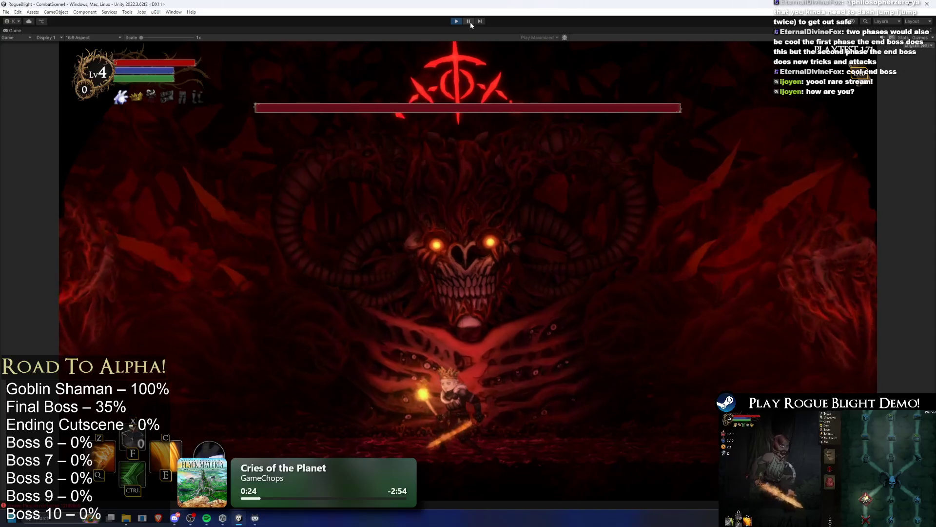
- Pause the running play-test, resume it, then pause it again
{"action": "left_click", "coordinate": [471, 22]}
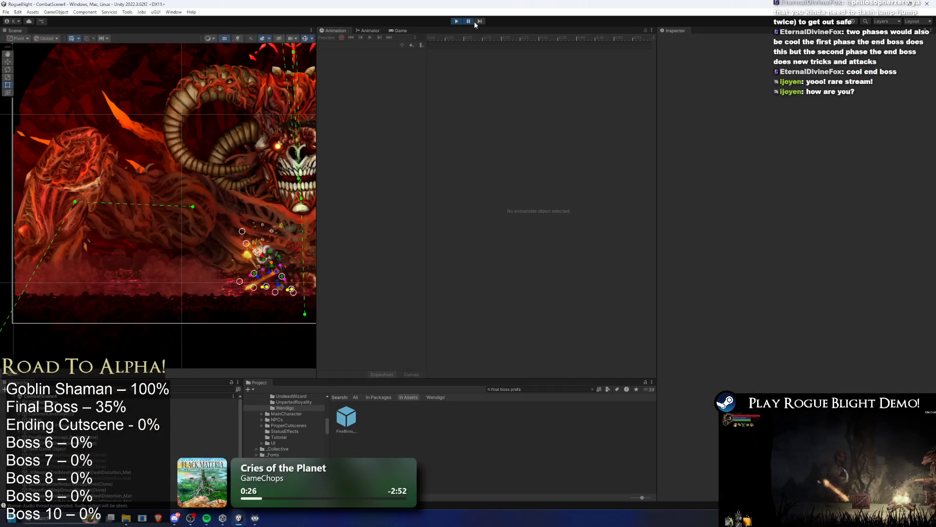
{"action": "left_click", "coordinate": [472, 21]}
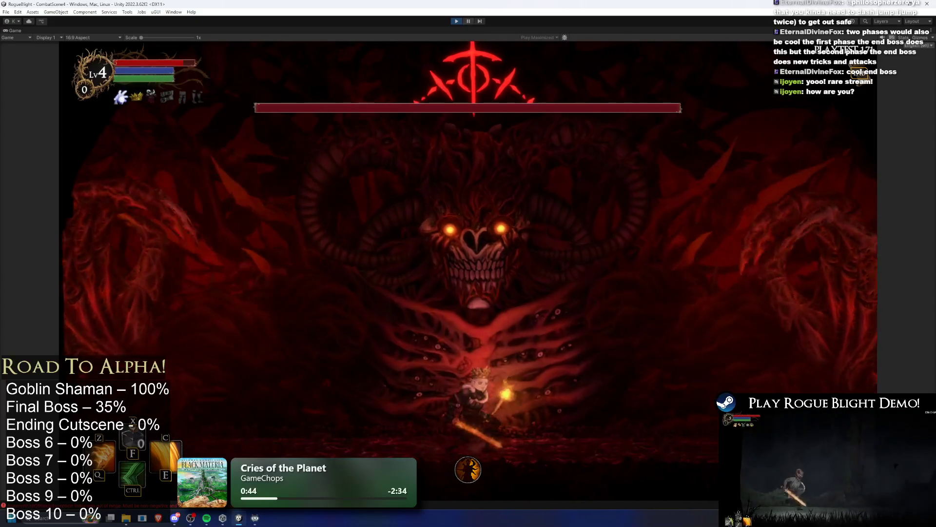
{"action": "left_click", "coordinate": [467, 22]}
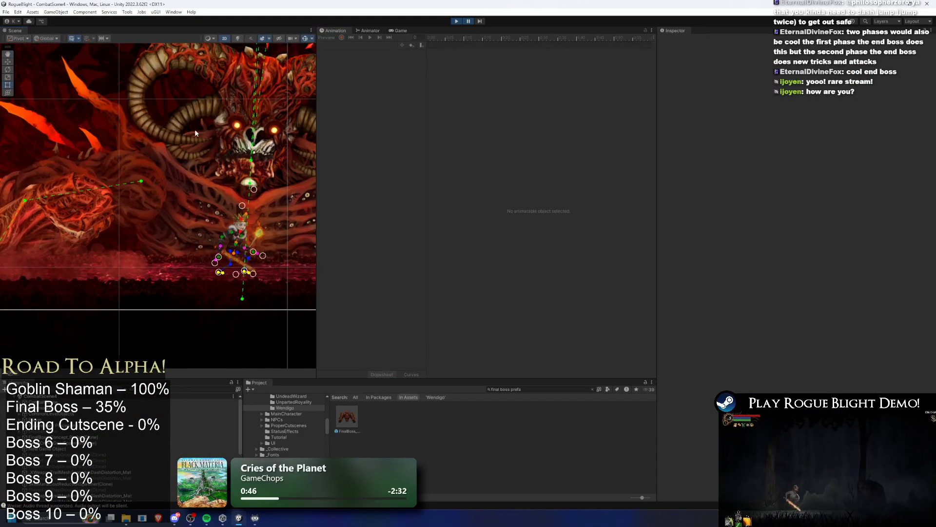
- Select Right_Leg_Mask, resume the game, and stop the play-test
{"action": "left_click", "coordinate": [181, 186]}
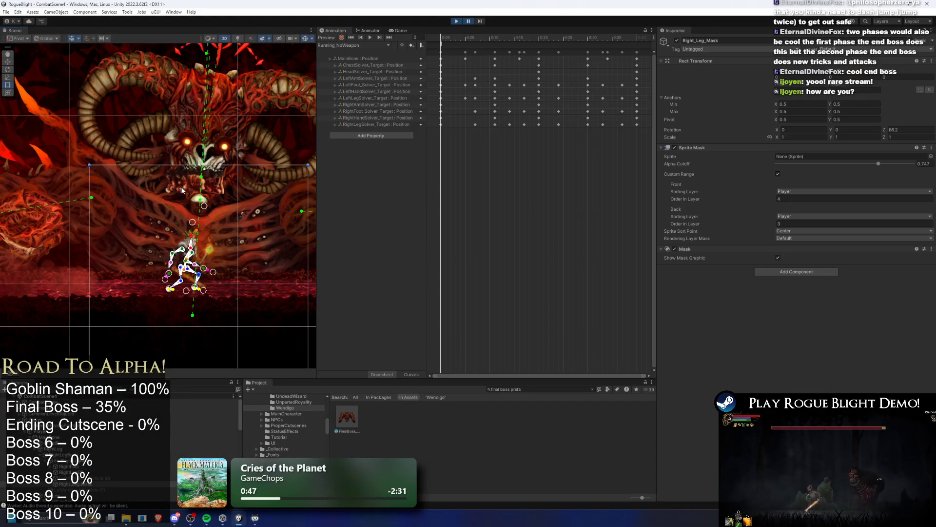
{"action": "left_click", "coordinate": [468, 22]}
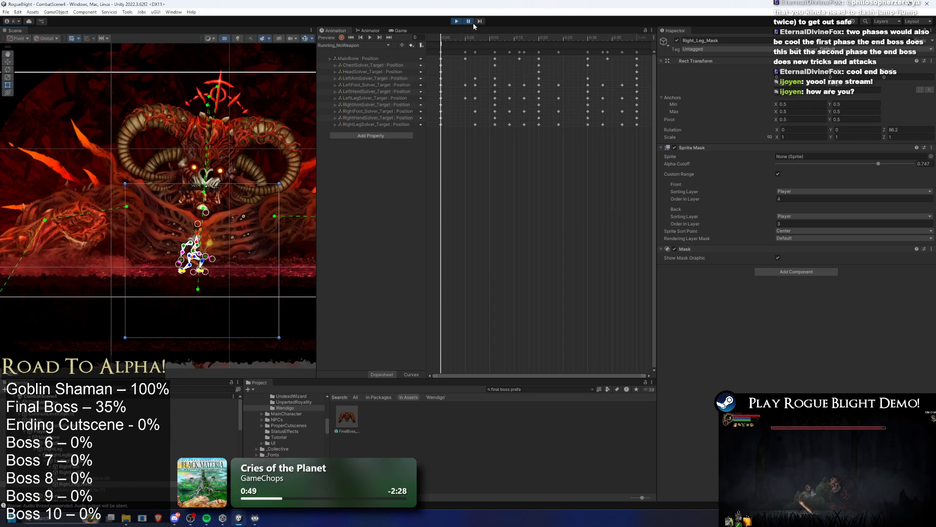
{"action": "left_click", "coordinate": [457, 22]}
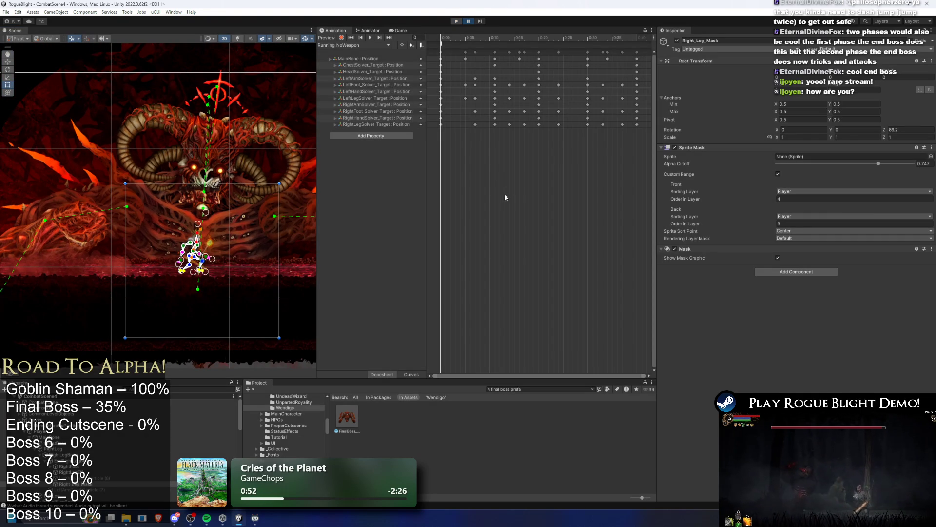
- In the boss prefab, set Earth Falling's spawn position offset Y to 3 and save
{"action": "double_click", "coordinate": [357, 419]}
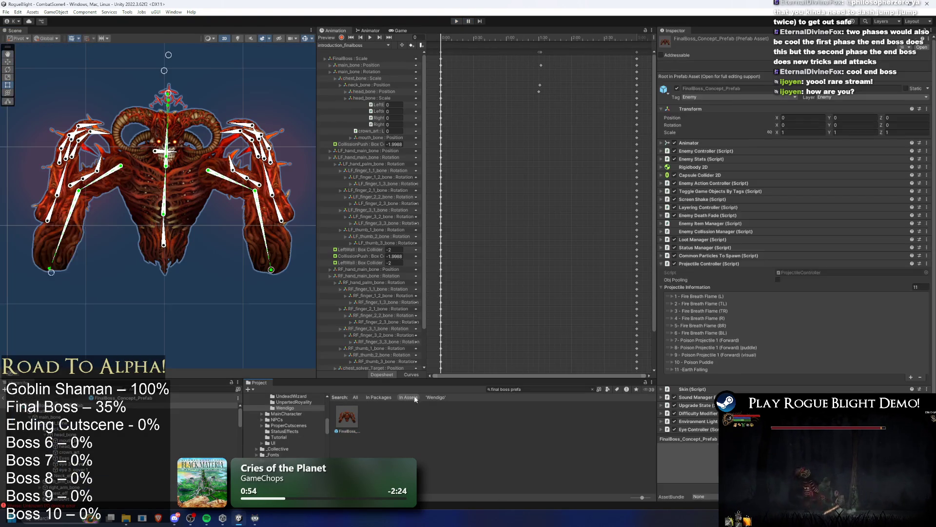
{"action": "left_click", "coordinate": [745, 321]}
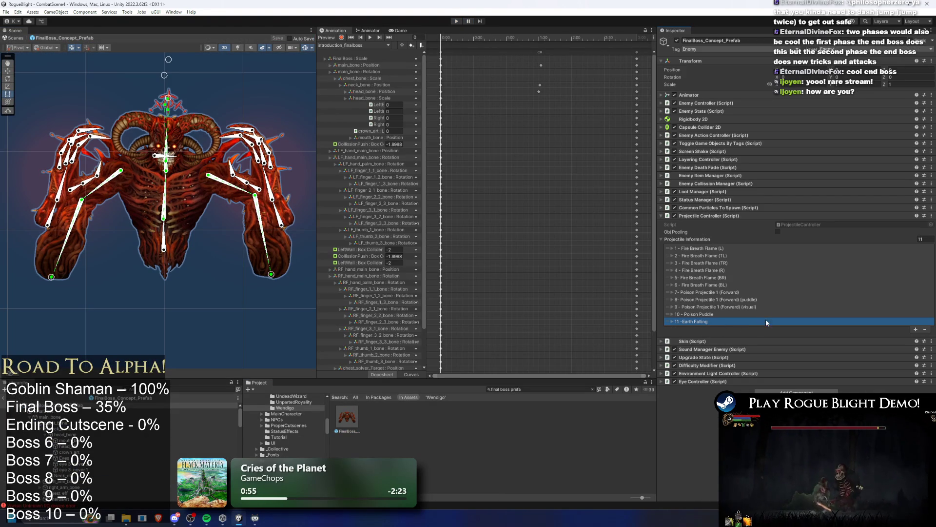
{"action": "left_click", "coordinate": [767, 321]}
{"action": "scroll", "coordinate": [818, 291], "scroll_direction": "down", "scroll_amount": 10}
{"action": "left_click", "coordinate": [851, 260]}
{"action": "type", "text": "3"}
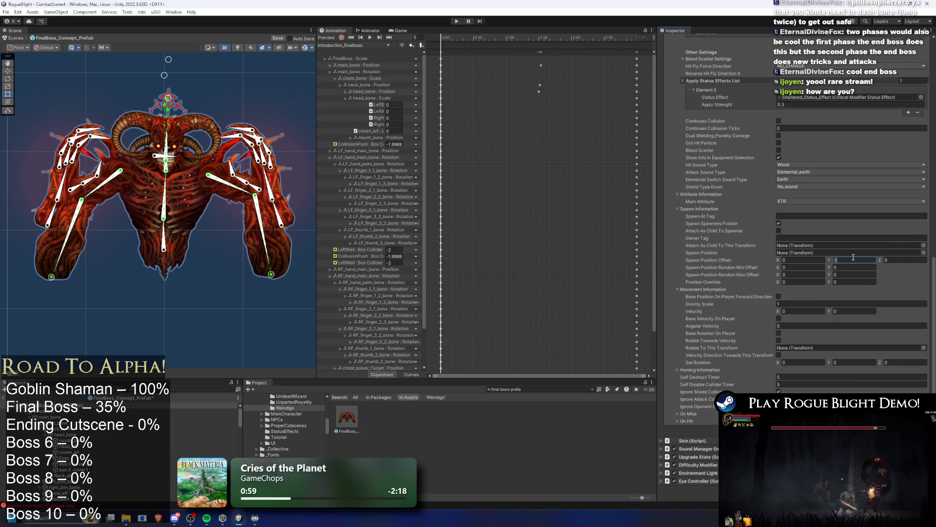
{"action": "key", "text": "ctrl+s"}
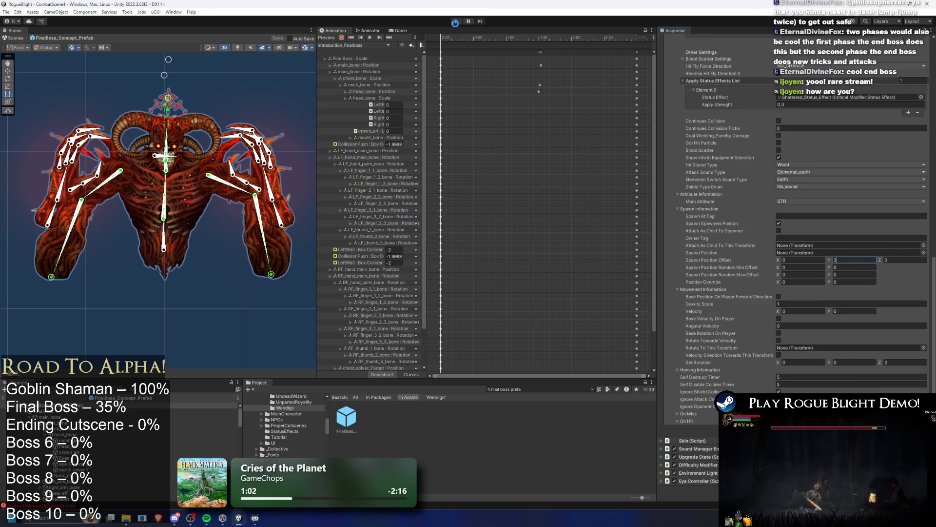
- Fight the Blight Core boss with dashes, jumps and sword slashes, then stop the play-test
{"action": "left_click", "coordinate": [456, 22]}
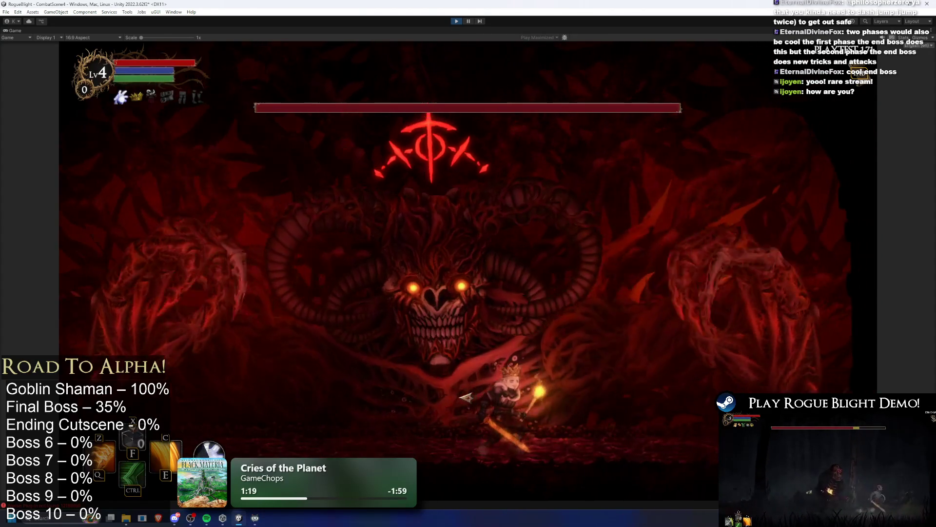
{"action": "key", "text": "ctrl"}
{"action": "key", "text": "space"}
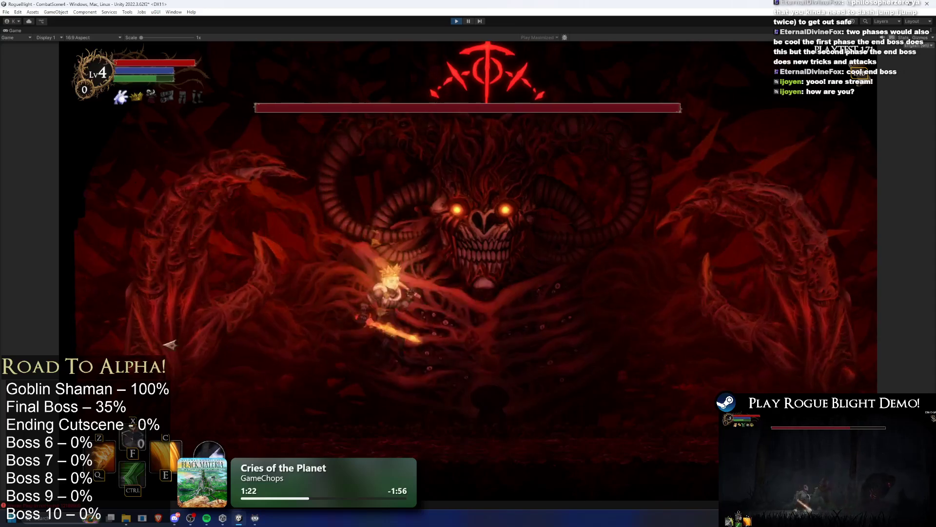
{"action": "left_click", "coordinate": [351, 368]}
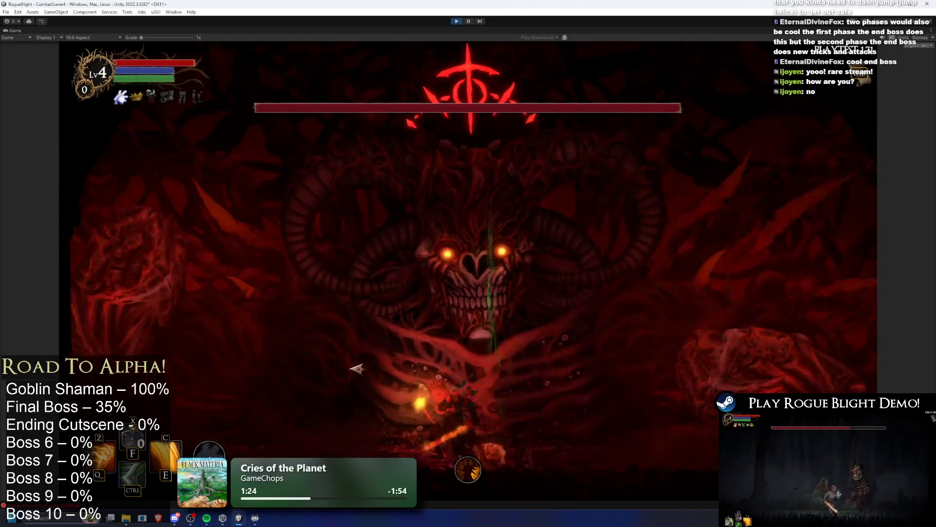
{"action": "key", "text": "space"}
{"action": "left_click", "coordinate": [359, 369]}
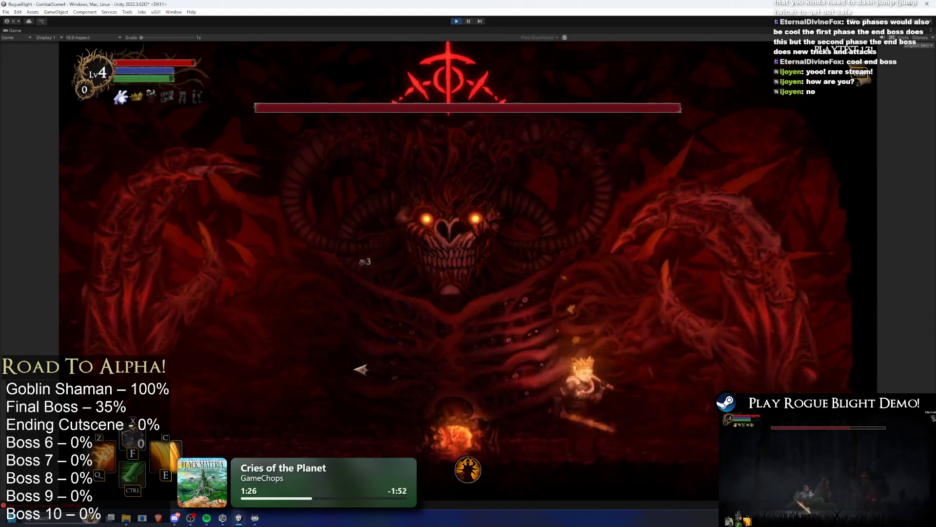
{"action": "key", "text": "a"}
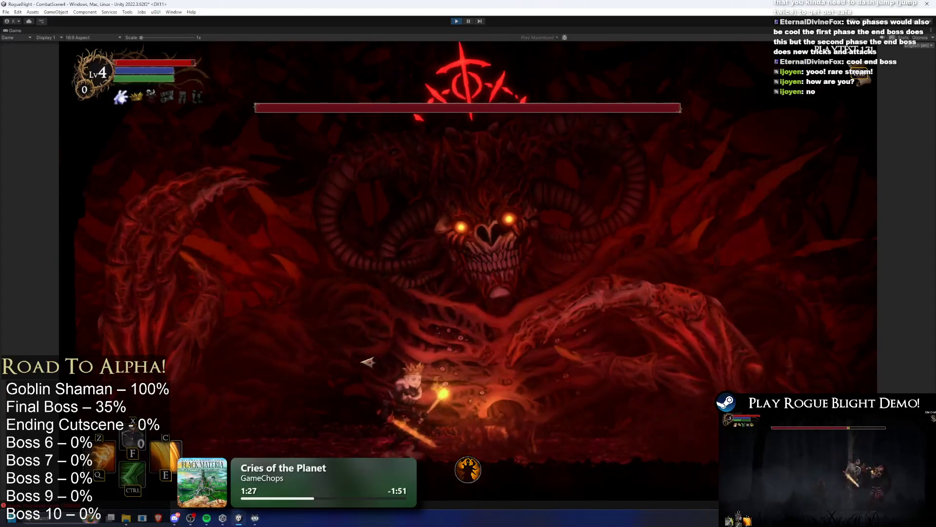
{"action": "left_click", "coordinate": [429, 359]}
{"action": "key", "text": "a"}
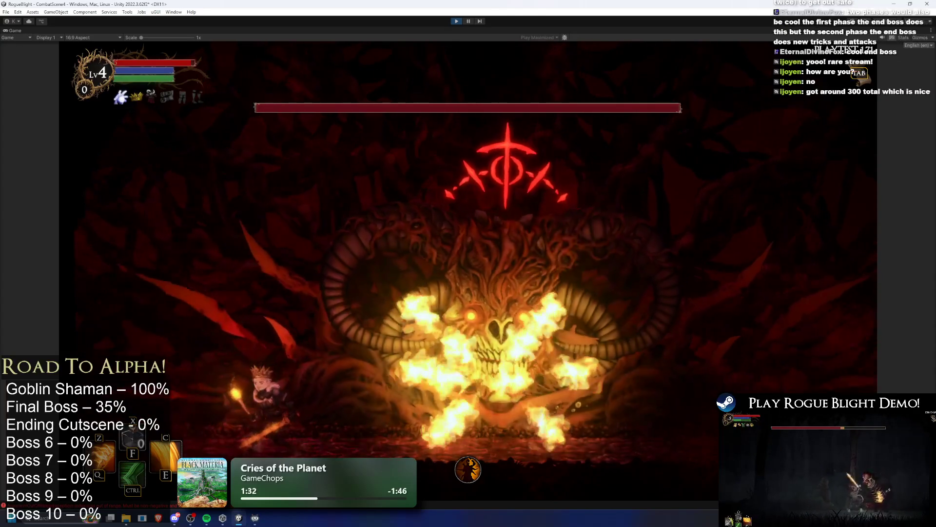
{"action": "left_click", "coordinate": [457, 21]}
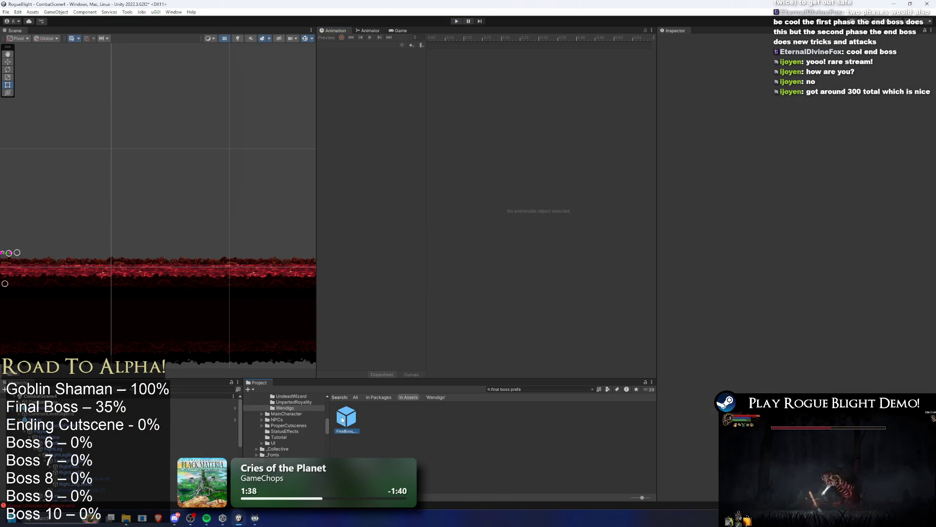
- Open the final boss prefab, set Gravity Scale to 0.5, and save
{"action": "double_click", "coordinate": [342, 420]}
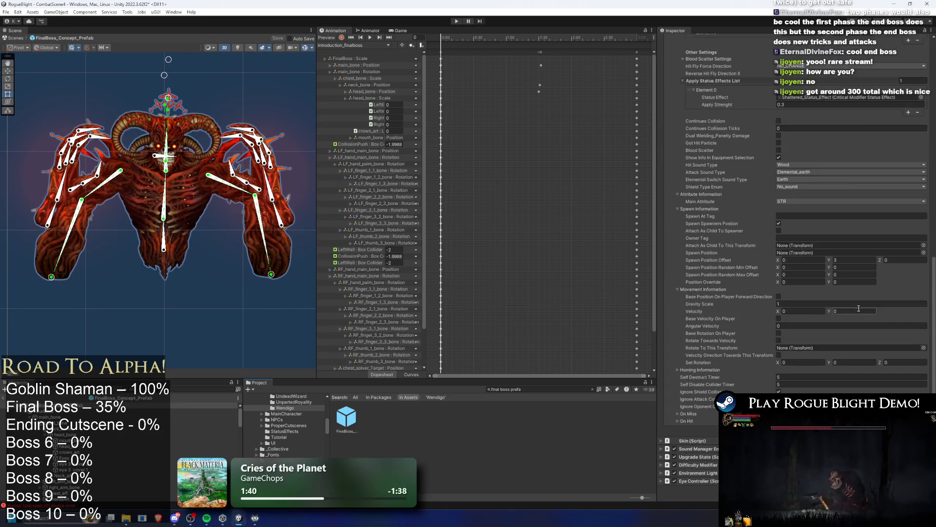
{"action": "left_click", "coordinate": [798, 305]}
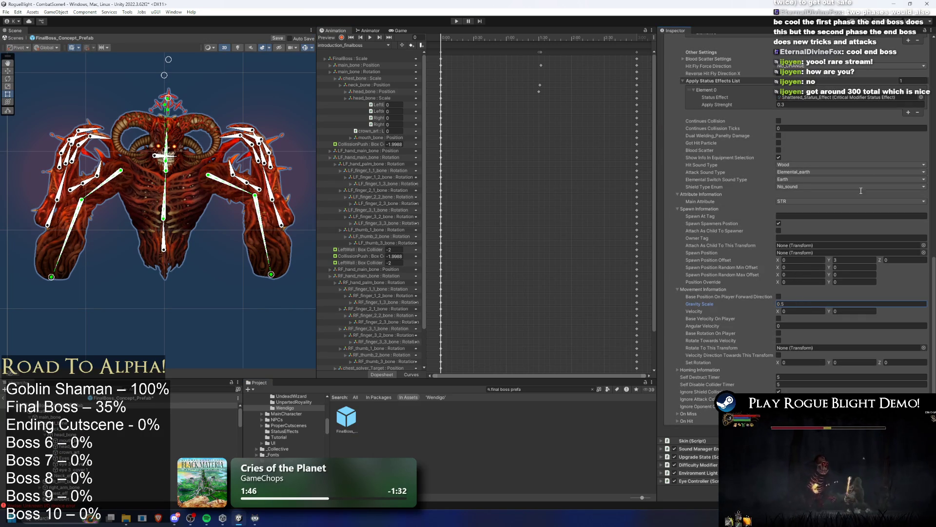
{"action": "key", "text": "ctrl+s"}
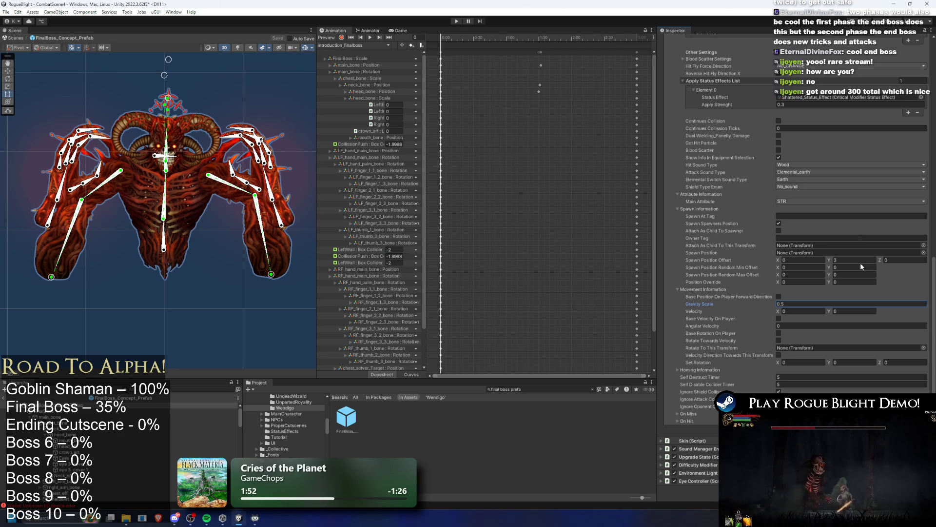
- Set the spawn position offset Y to 2.5 and start a play-test
{"action": "scroll", "coordinate": [892, 250], "scroll_direction": "up", "scroll_amount": 2}
{"action": "scroll", "coordinate": [818, 242], "scroll_direction": "up", "scroll_amount": 10}
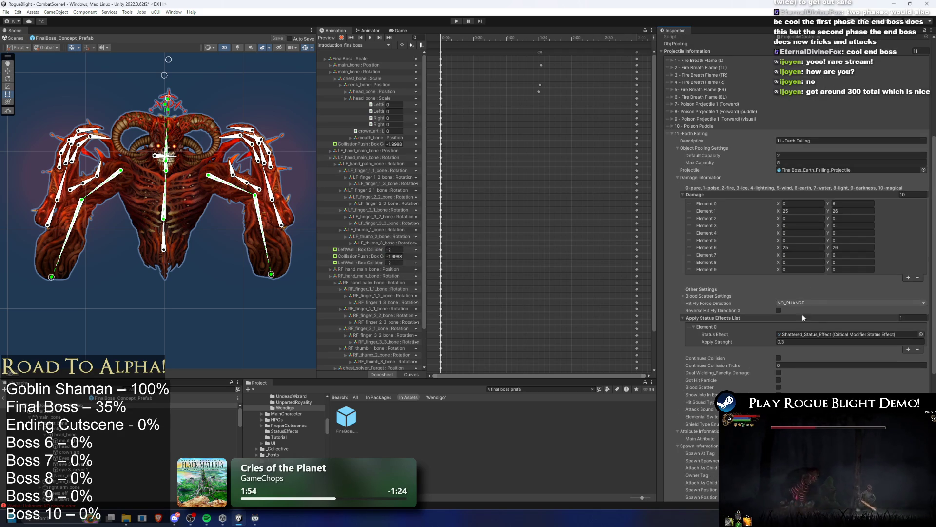
{"action": "scroll", "coordinate": [794, 188], "scroll_direction": "down", "scroll_amount": 4}
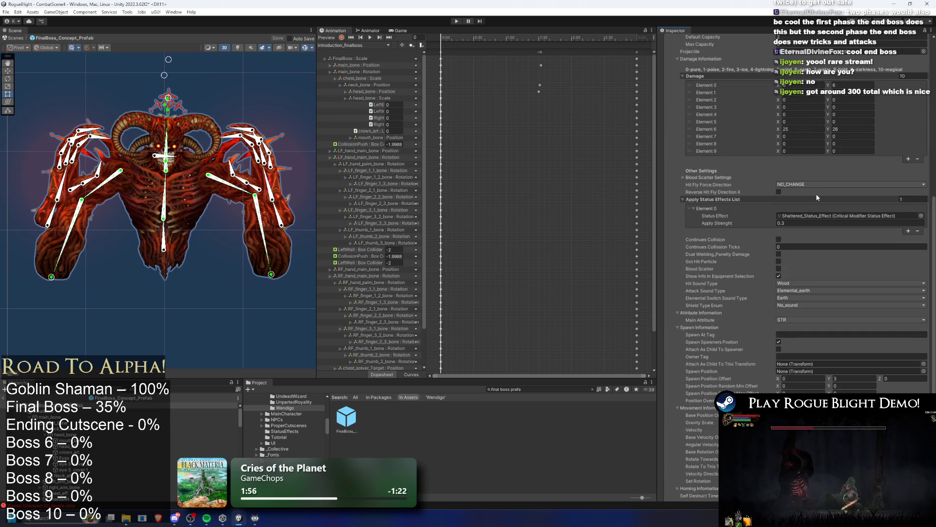
{"action": "scroll", "coordinate": [818, 198], "scroll_direction": "down", "scroll_amount": 2}
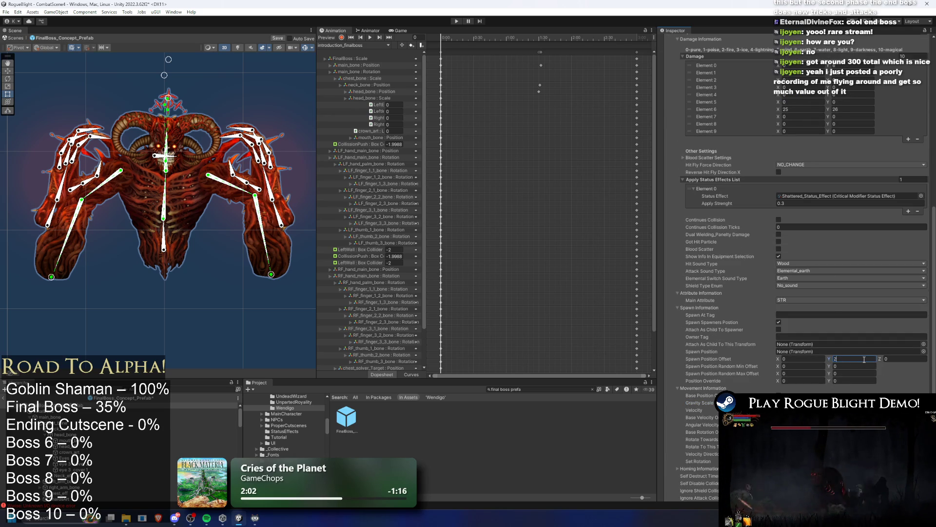
{"action": "type", "text": ".5"}
{"action": "left_click", "coordinate": [457, 21]}
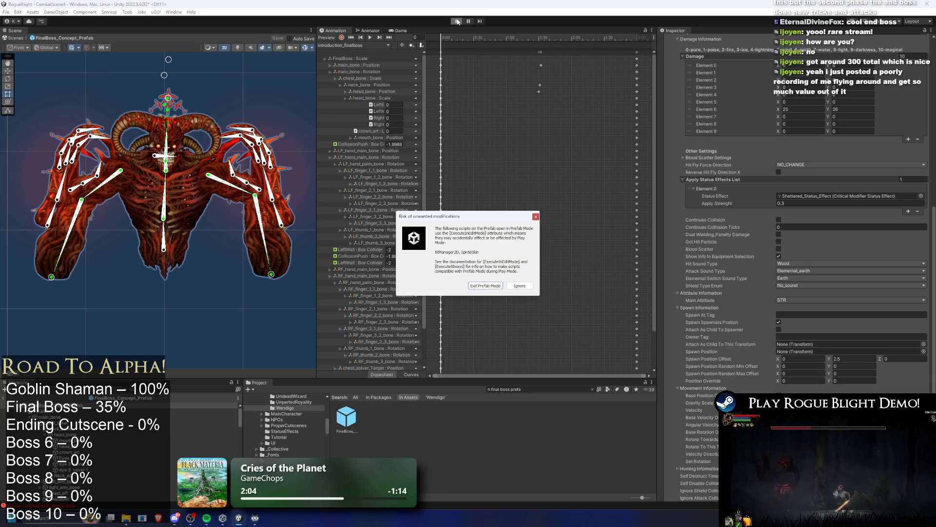
- Ignore the Prefab Mode unwanted-modifications warning so play mode loads
{"action": "key", "text": "Return"}
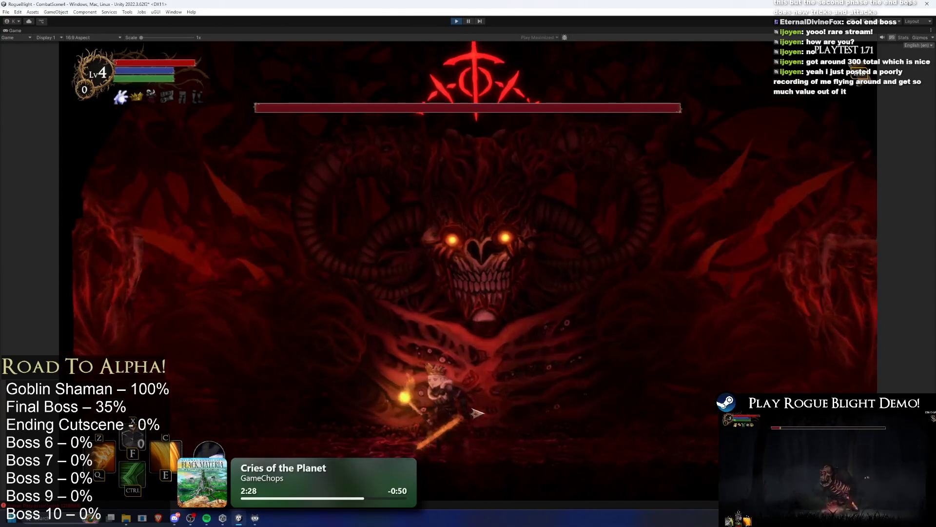
- Move the hero left of the boss, then stop the play-test
{"action": "key", "text": "Left"}
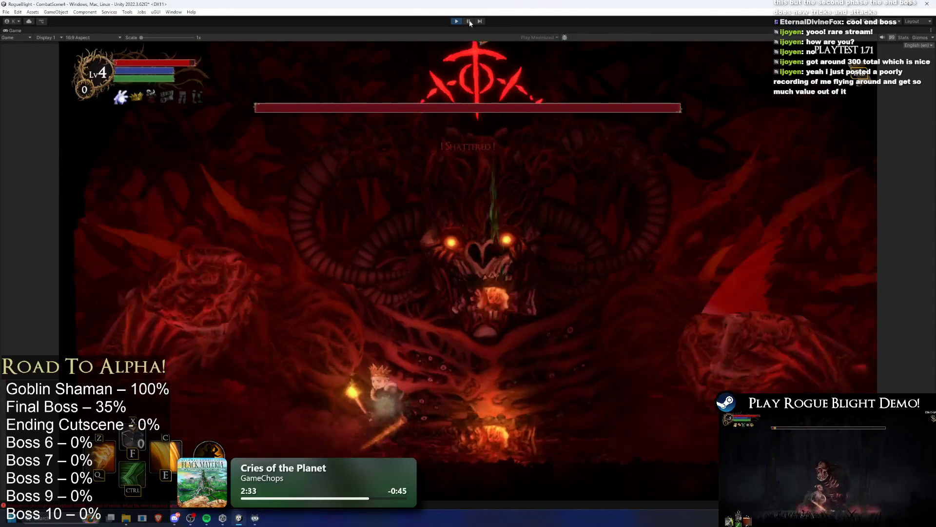
{"action": "key", "text": "ctrl+p"}
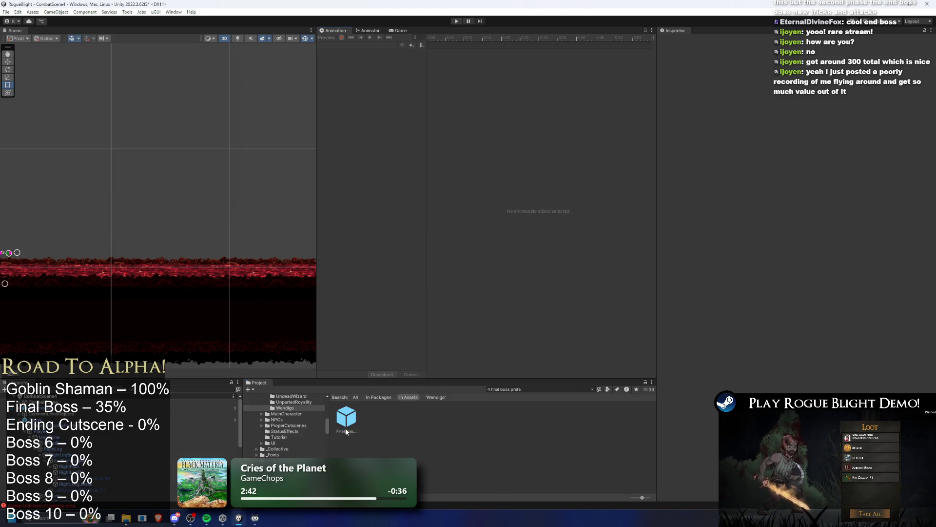
- On FinalBoss, set Earth Falling's spawn offset Y to 2 and gravity scale to 0.25, save, and replay
{"action": "left_click", "coordinate": [346, 431]}
{"action": "scroll", "coordinate": [821, 274], "scroll_direction": "down", "scroll_amount": 10}
{"action": "scroll", "coordinate": [856, 282], "scroll_direction": "down", "scroll_amount": 5}
{"action": "left_click", "coordinate": [783, 283]}
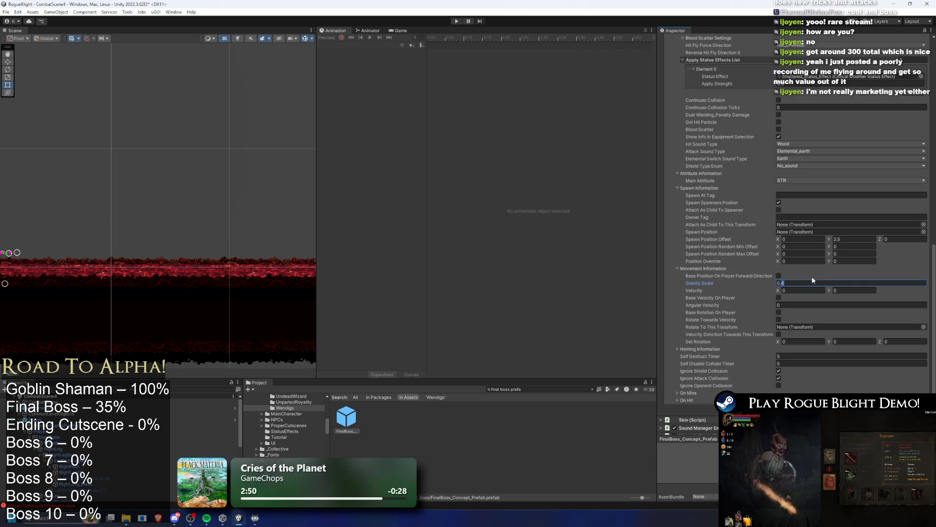
{"action": "left_click", "coordinate": [851, 239]}
{"action": "type", "text": "2"}
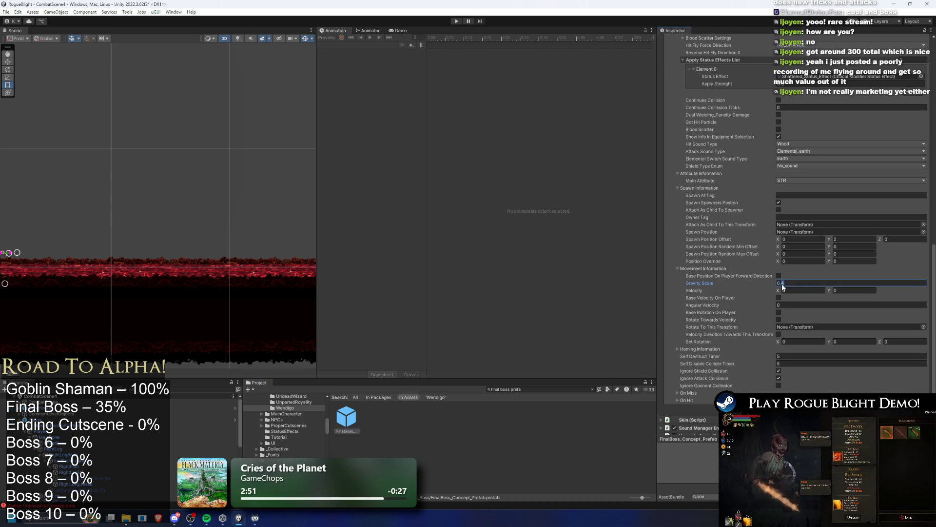
{"action": "left_click", "coordinate": [813, 279]}
{"action": "type", "text": "0.25"}
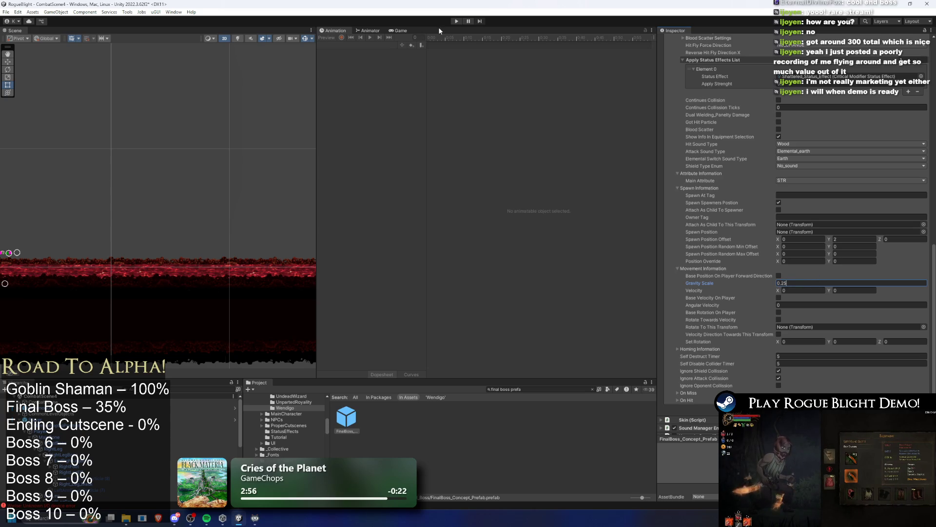
{"action": "key", "text": "ctrl+s"}
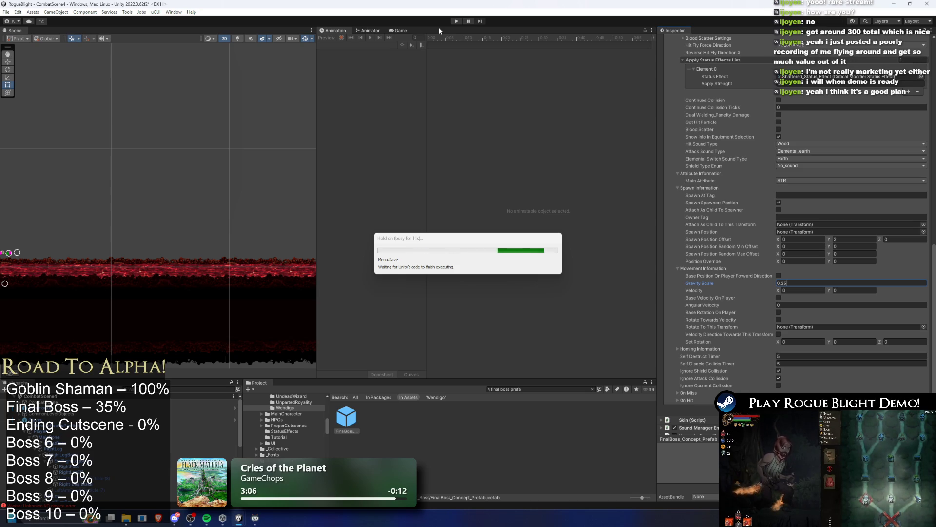
{"action": "key", "text": "ctrl+p"}
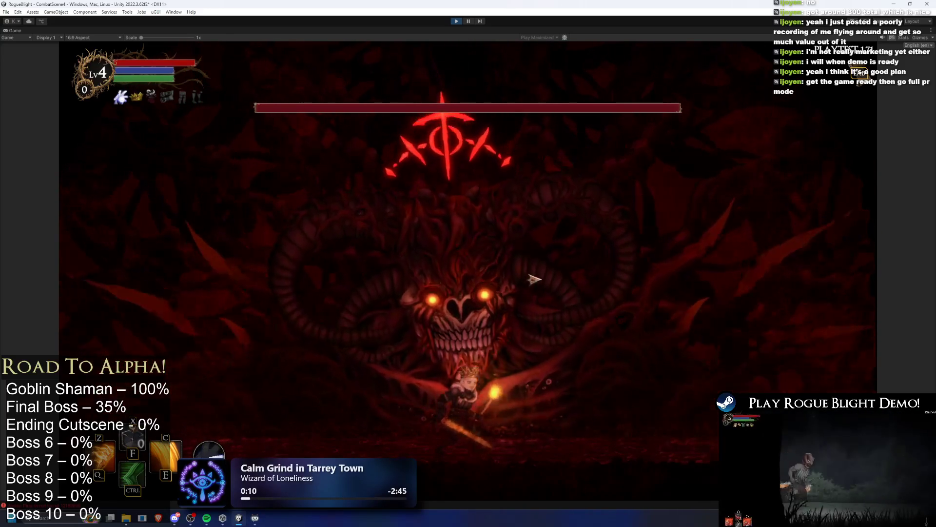
- Fight the Blight Core boss, dodging left and right and attacking, then pause the game
{"action": "key", "text": "Left"}
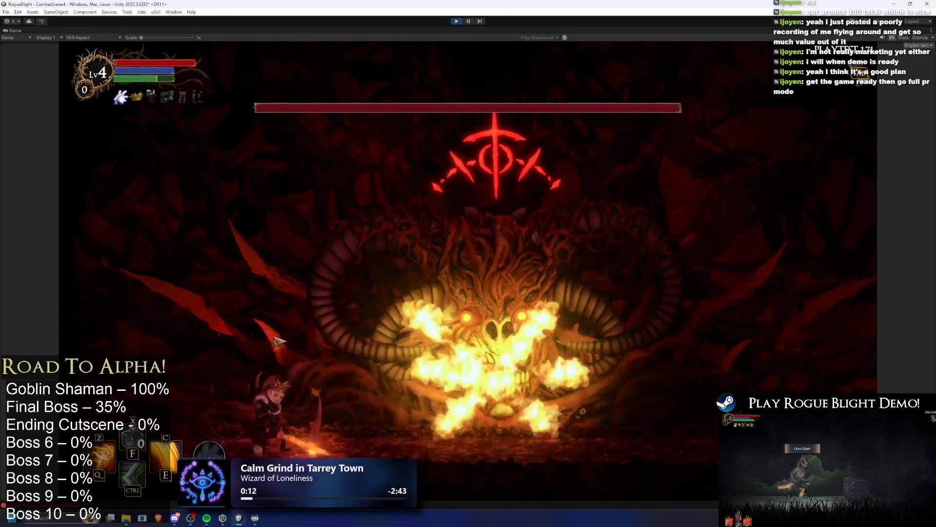
{"action": "key", "text": "Right"}
{"action": "key", "text": "Left"}
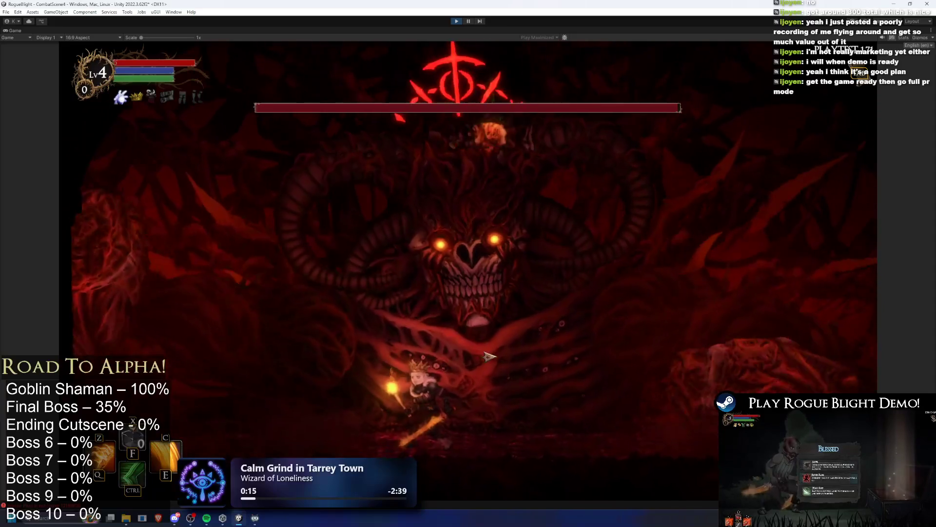
{"action": "key", "text": "Right"}
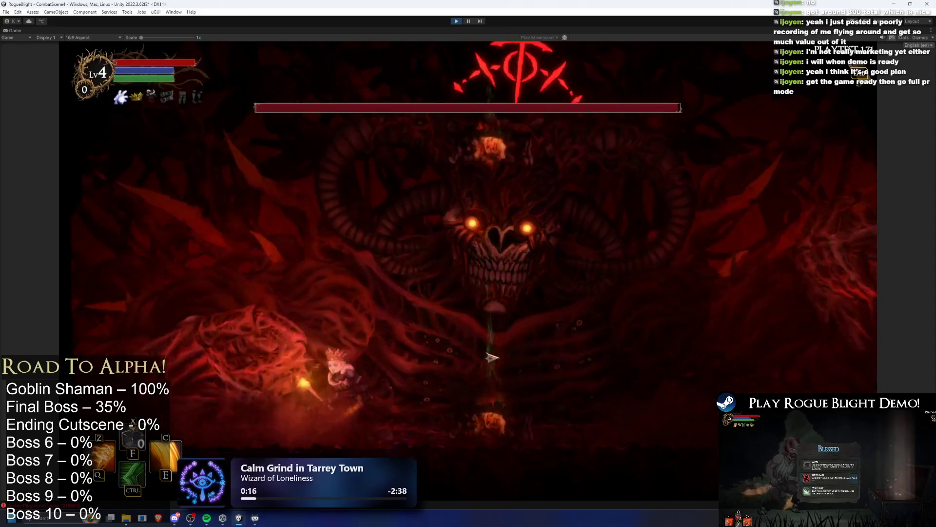
{"action": "left_click", "coordinate": [486, 360]}
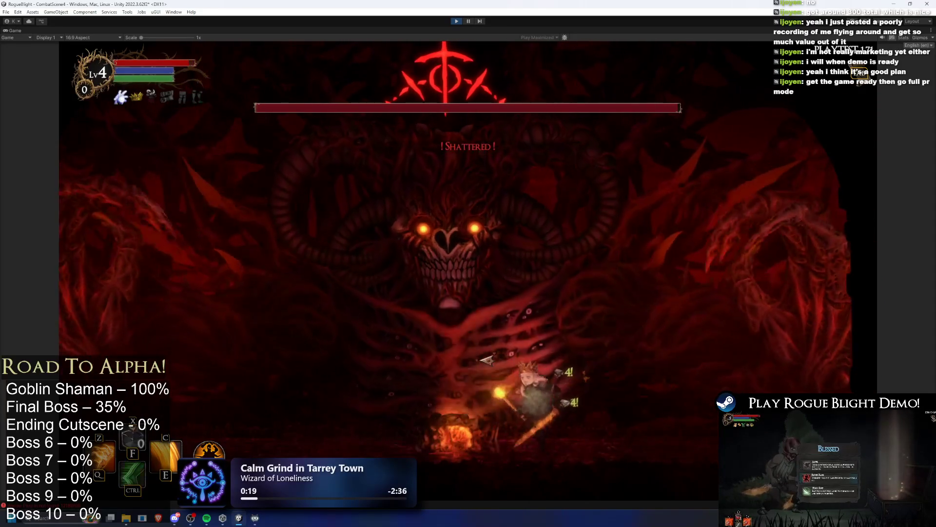
{"action": "key", "text": "Left"}
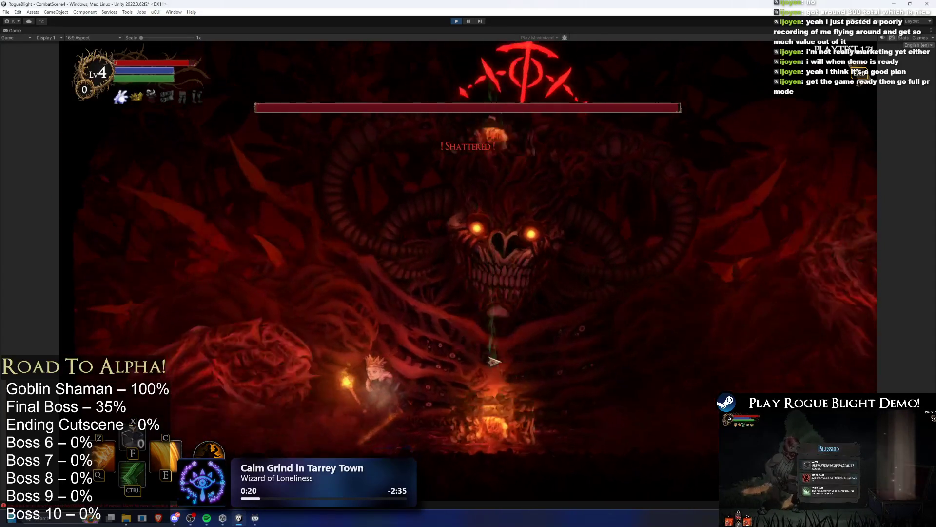
{"action": "key", "text": "Right"}
{"action": "left_click", "coordinate": [551, 106]}
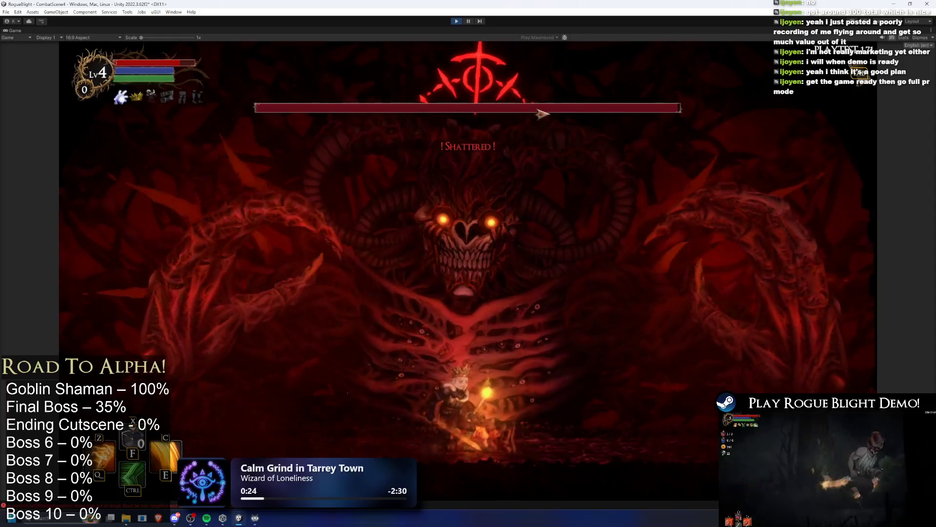
{"action": "key", "text": "Left"}
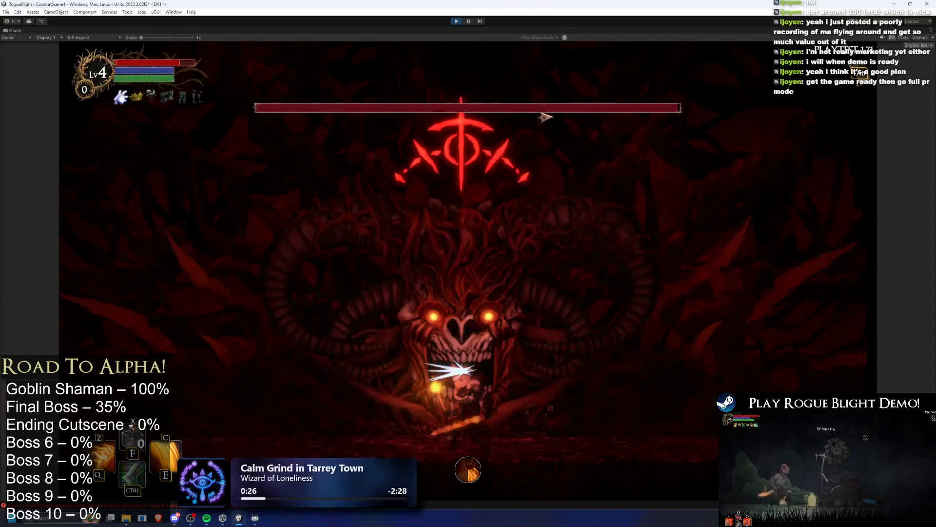
{"action": "key", "text": "Left"}
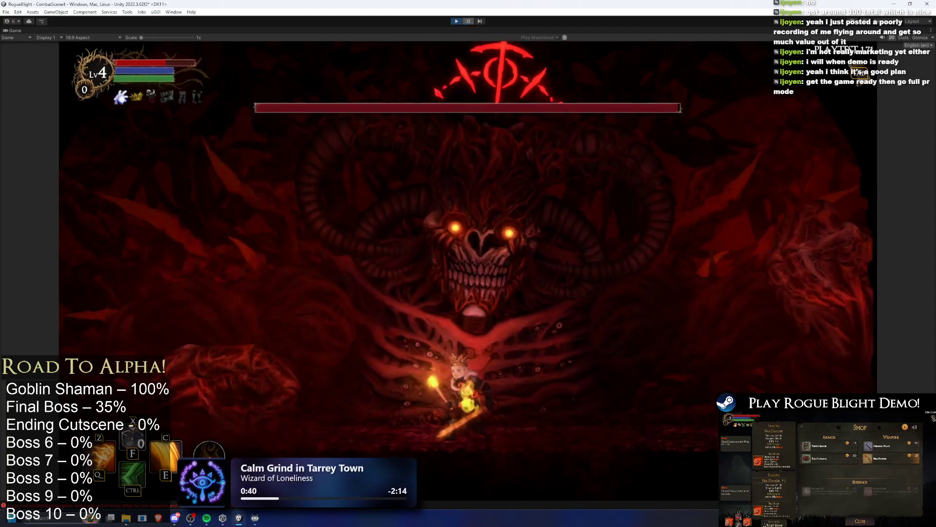
{"action": "left_click", "coordinate": [471, 22]}
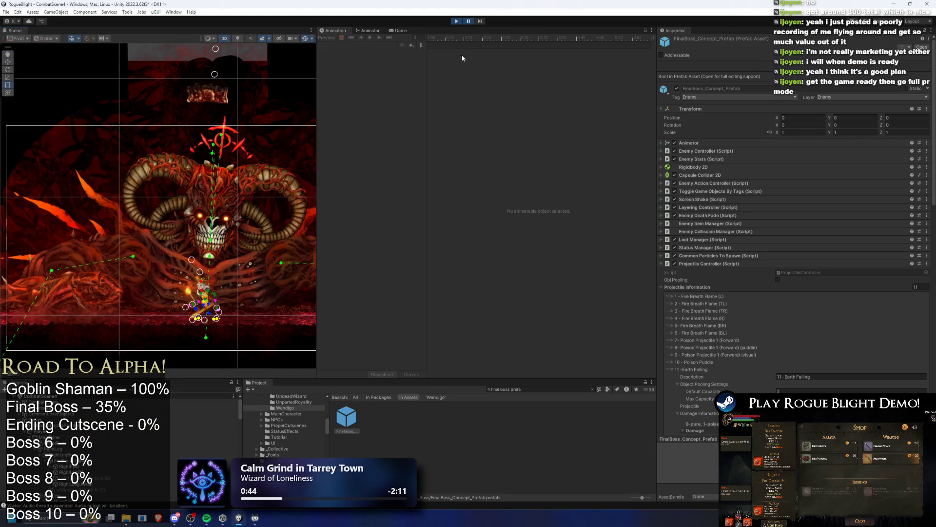
- Stop the play-test, set Earth Falling's gravity scale to 0.2 and spawn offset Y to 1.75, and save
{"action": "left_click", "coordinate": [453, 20]}
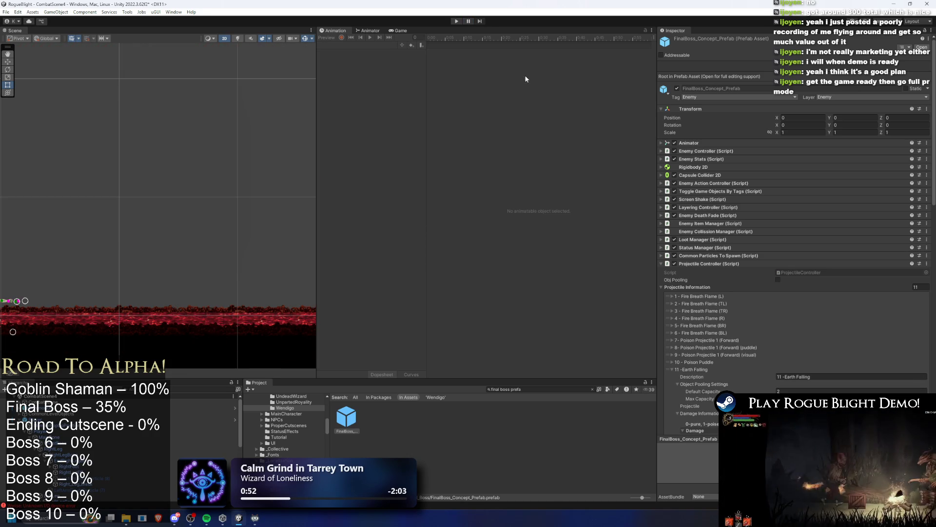
{"action": "scroll", "coordinate": [837, 262], "scroll_direction": "down", "scroll_amount": 15}
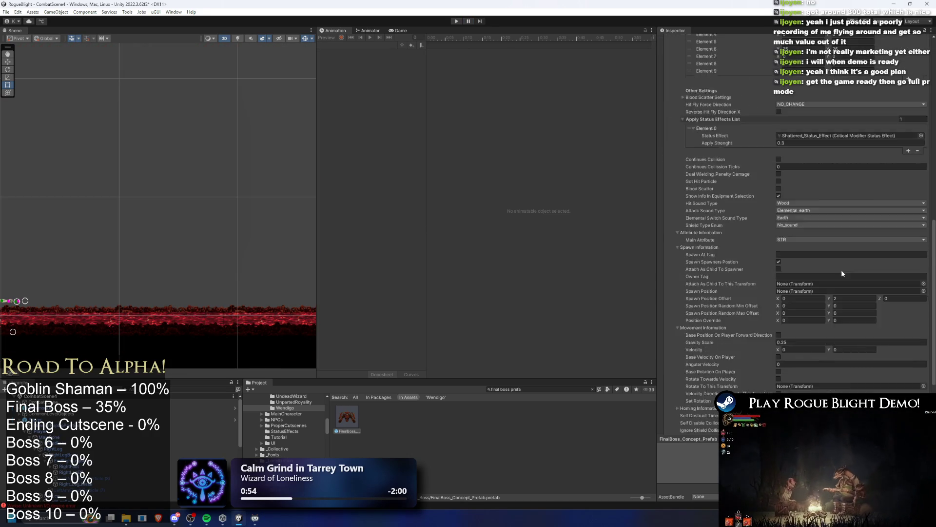
{"action": "left_click", "coordinate": [794, 243]}
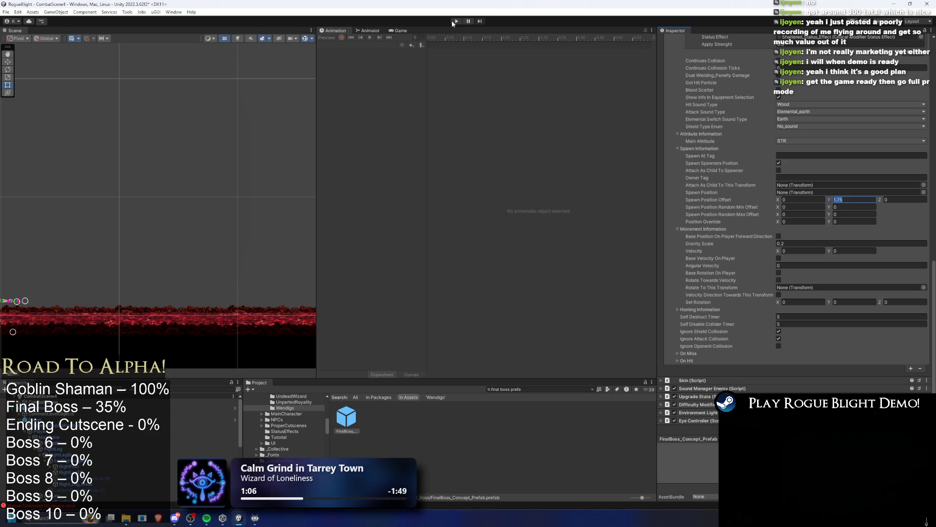
{"action": "key", "text": "ctrl+s"}
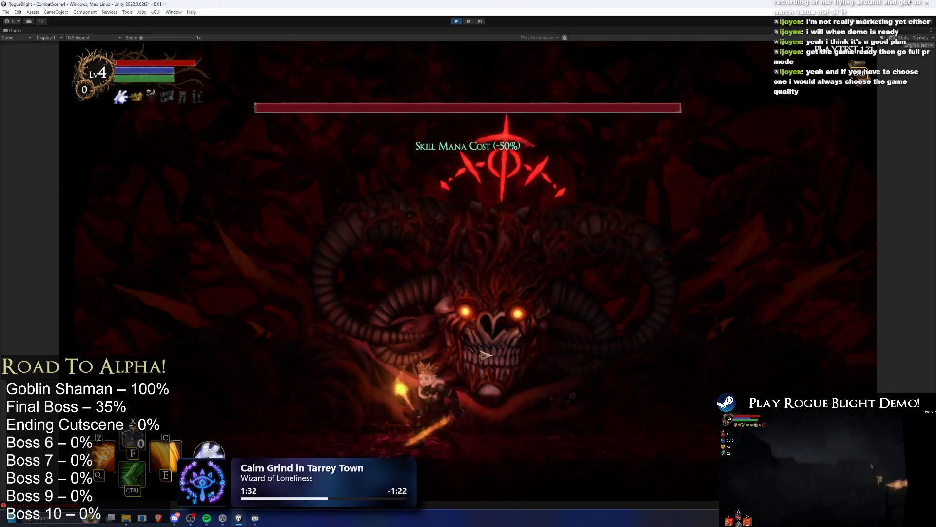
- Slash at the boss twice and run left and back under it to watch Earth Falling
{"action": "left_click", "coordinate": [526, 367]}
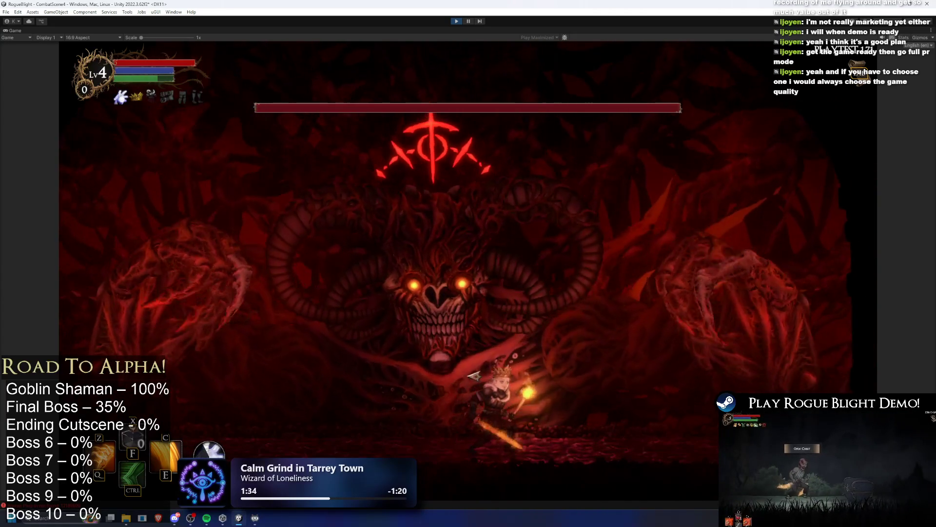
{"action": "left_click", "coordinate": [403, 404]}
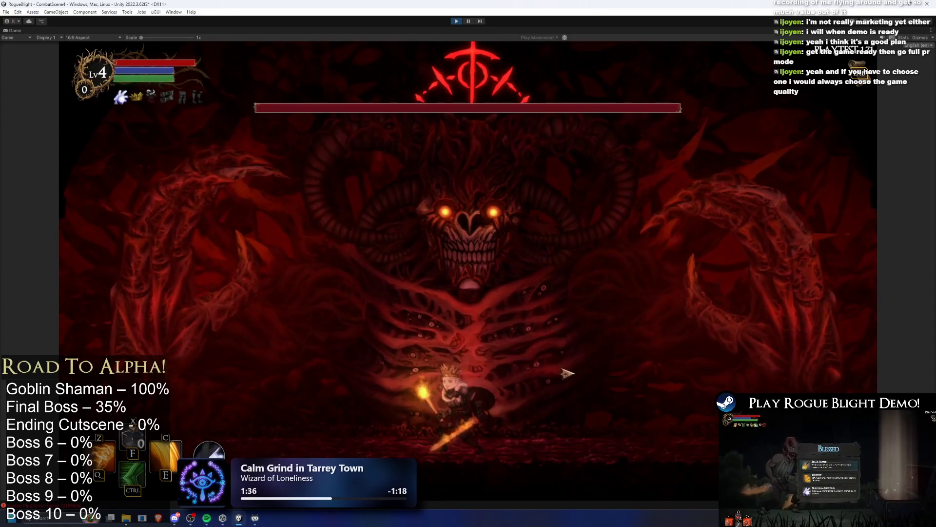
{"action": "key", "text": "a"}
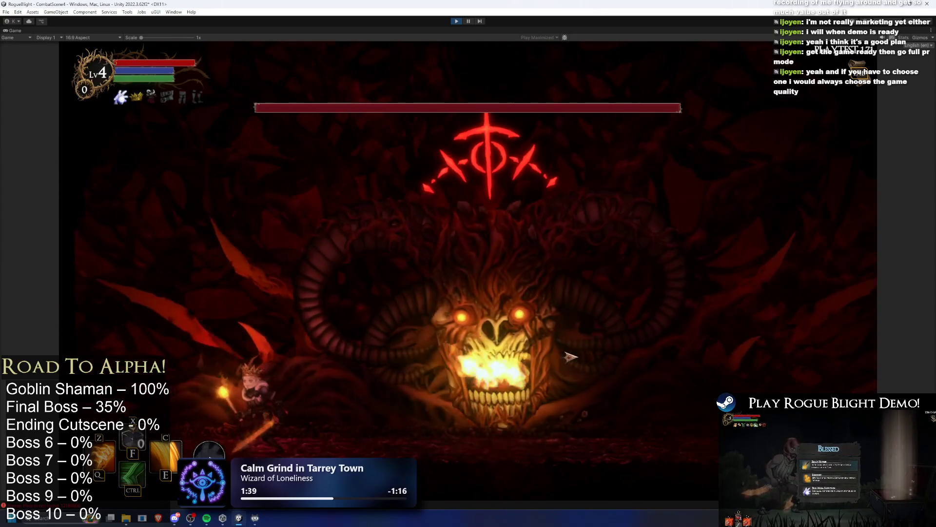
{"action": "key", "text": "d"}
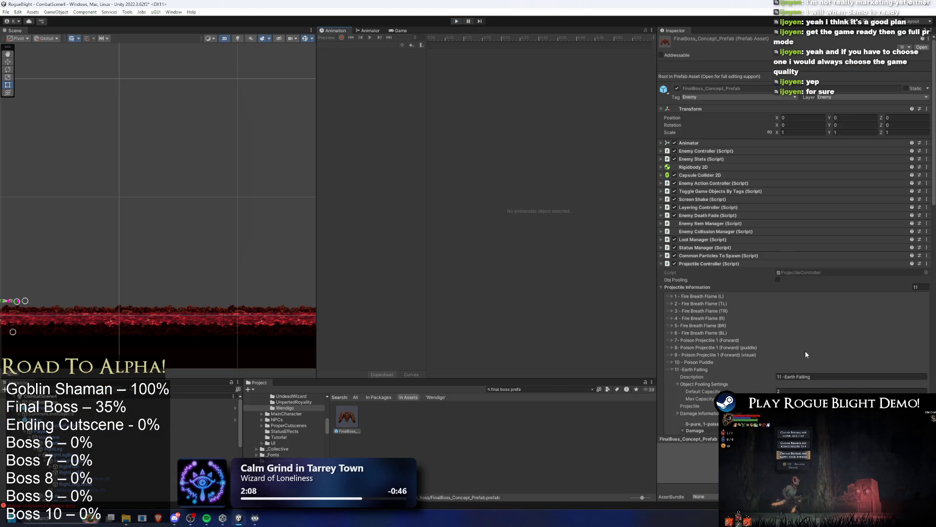
- Set Earth Falling's gravity scale to 0.25 and spawn offset Y to 1.9, then save
{"action": "scroll", "coordinate": [837, 319], "scroll_direction": "down", "scroll_amount": 15}
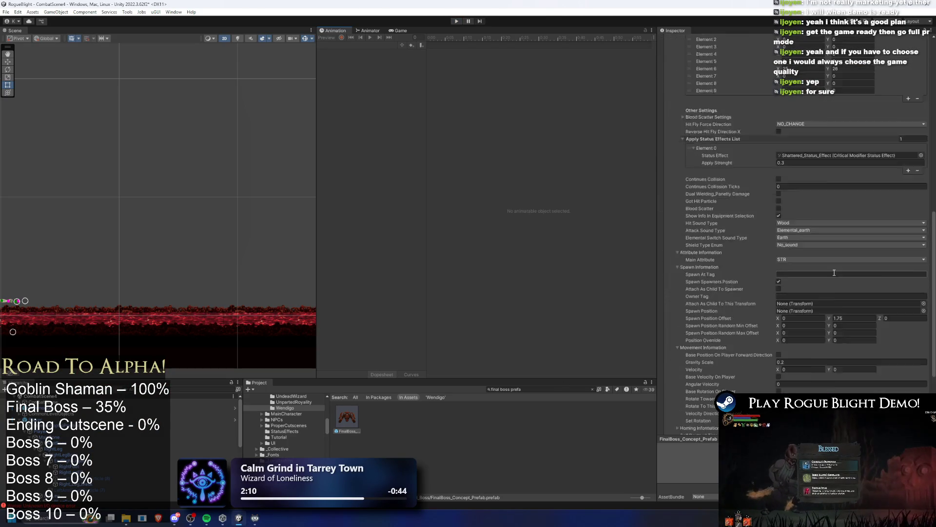
{"action": "left_click", "coordinate": [787, 282]}
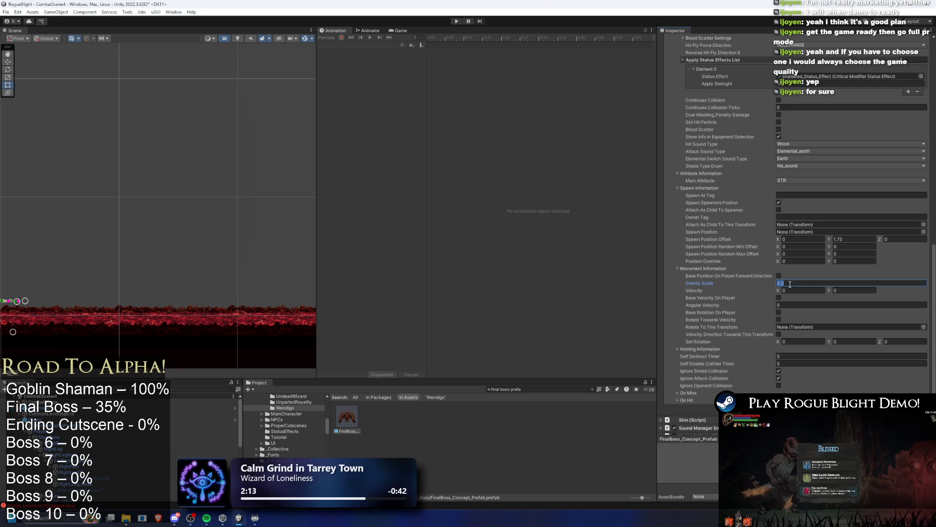
{"action": "type", "text": "5"}
{"action": "left_click", "coordinate": [838, 238]}
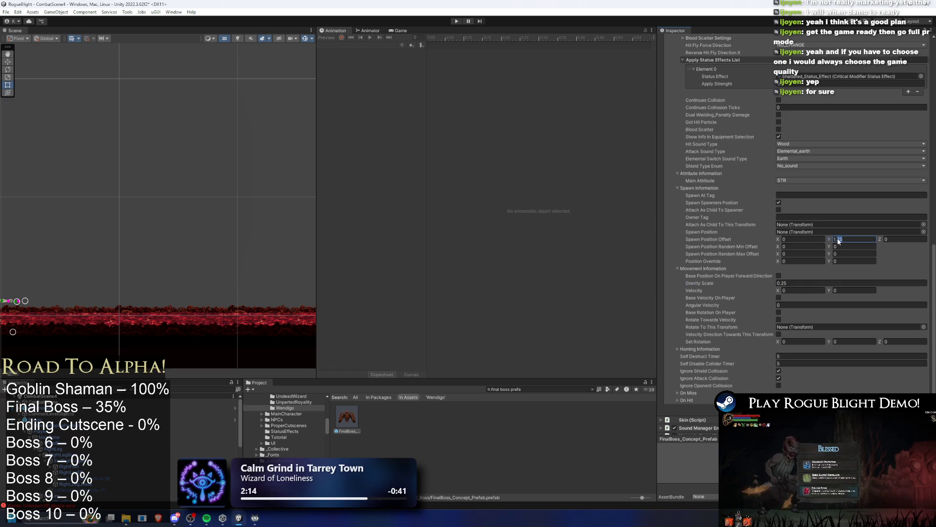
{"action": "type", "text": "1.9"}
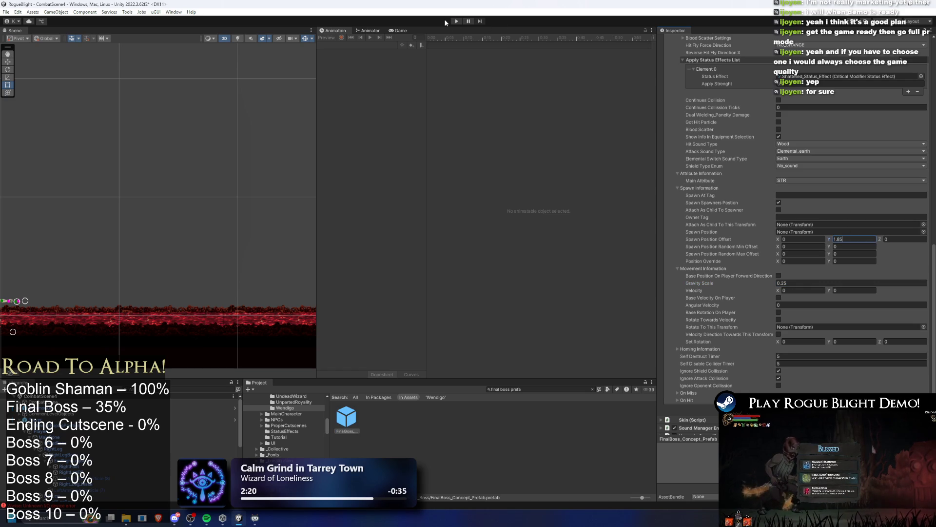
{"action": "key", "text": "ctrl+s"}
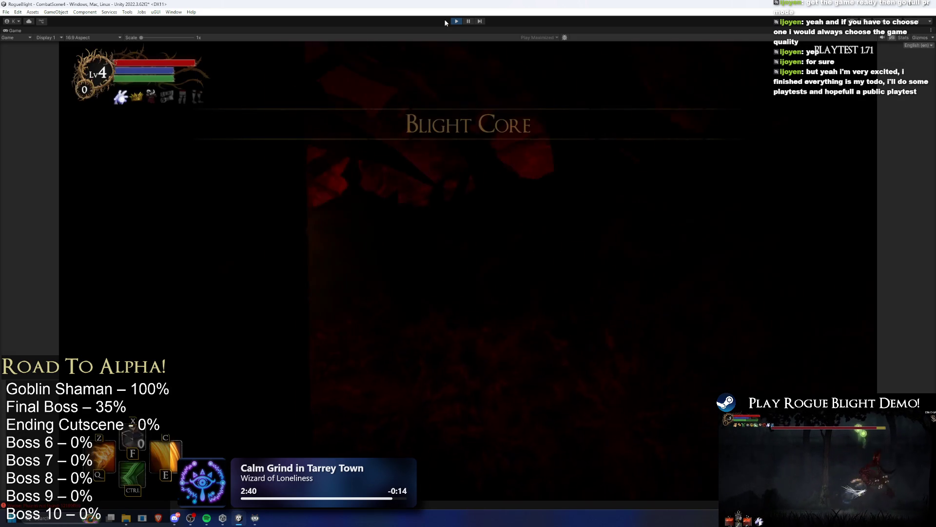
- Run left and right, jump-slash at the boss to provoke earth smash, then stop the play-test
{"action": "key", "text": "d"}
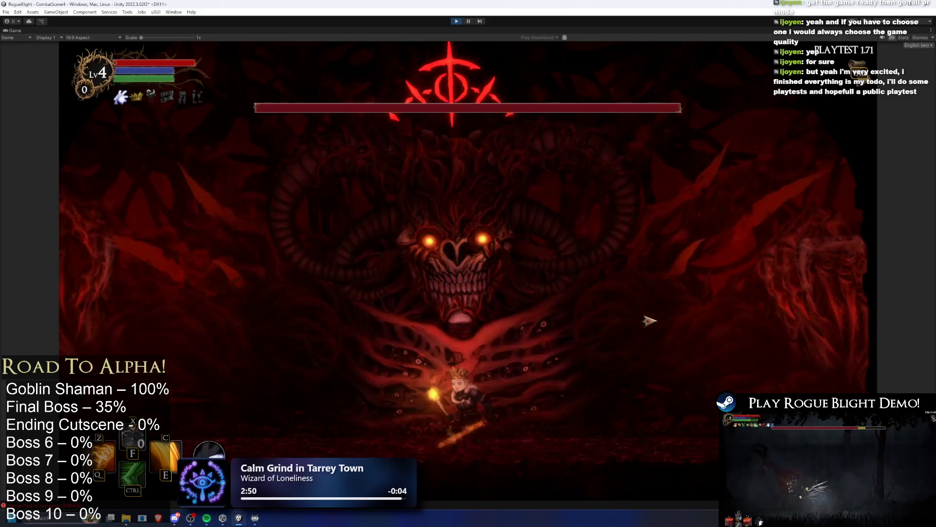
{"action": "key", "text": "a"}
{"action": "key", "text": "d"}
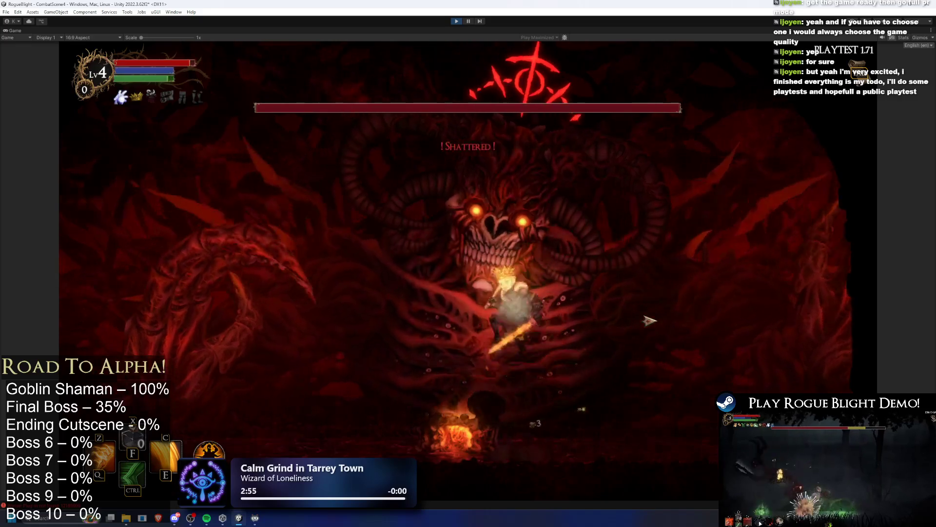
{"action": "key", "text": "space"}
{"action": "key", "text": "d"}
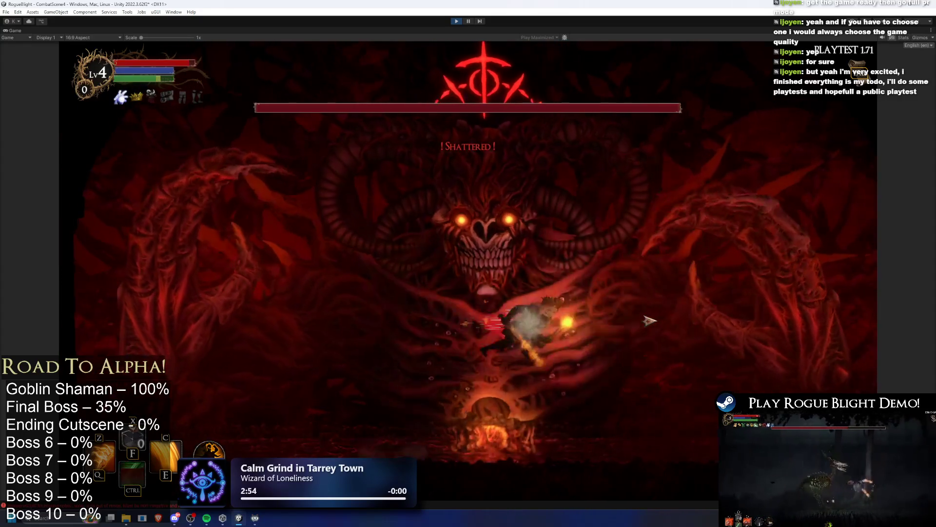
{"action": "key", "text": "a"}
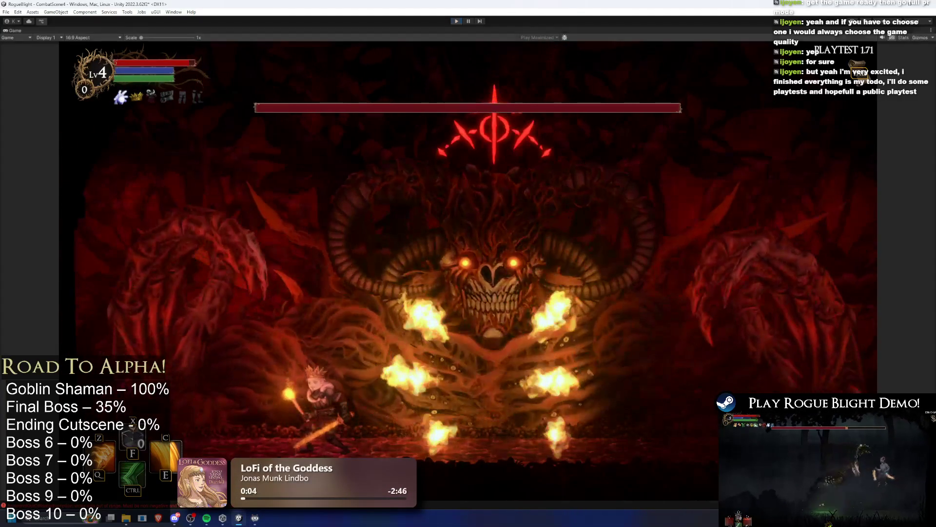
{"action": "key", "text": "ctrl+p"}
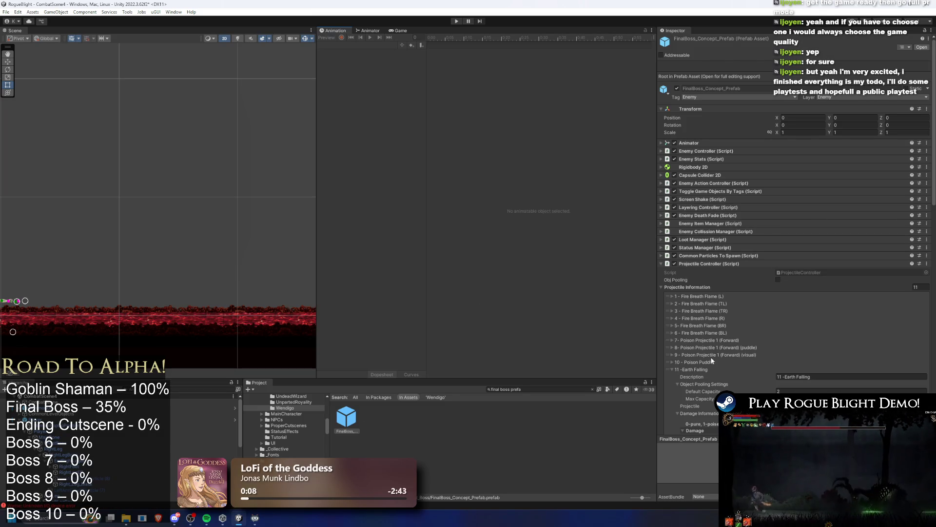
- Collapse the '11 -Earth Falling' entry in the Projectile Controller list
{"action": "left_click", "coordinate": [707, 369]}
{"action": "scroll", "coordinate": [791, 311], "scroll_direction": "down", "scroll_amount": 1}
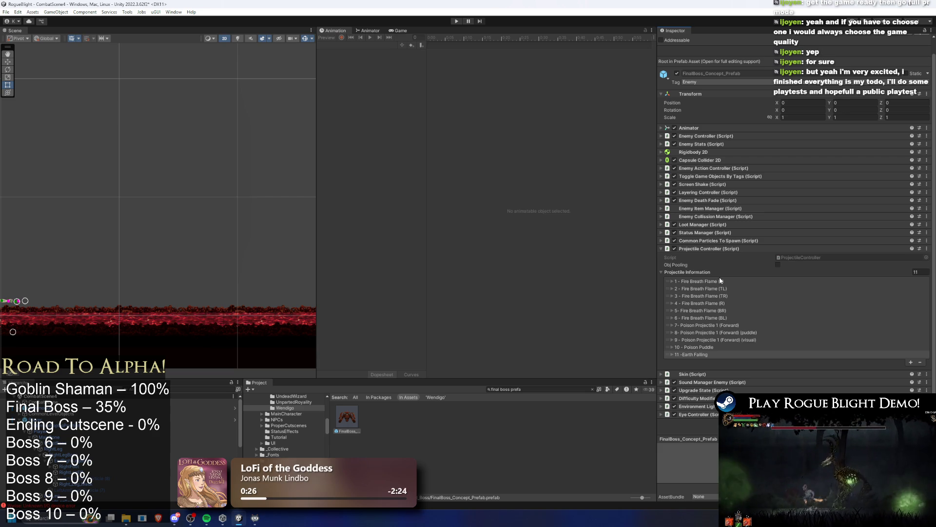
- Collapse Projectile Controller, expand Common Particles To Spawn, and search the project for 'dev'
{"action": "left_click", "coordinate": [721, 249]}
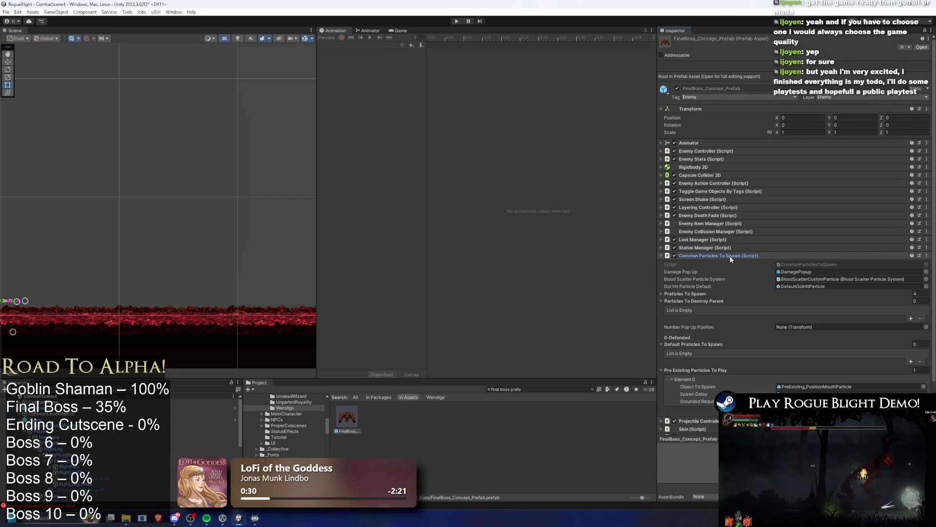
{"action": "left_click", "coordinate": [741, 256]}
{"action": "scroll", "coordinate": [762, 258], "scroll_direction": "down", "scroll_amount": 2}
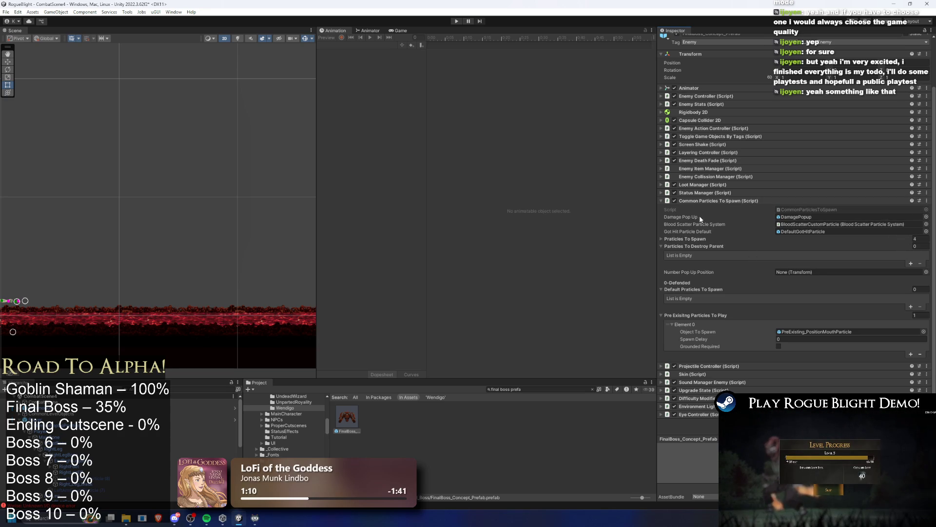
{"action": "left_click", "coordinate": [688, 239]}
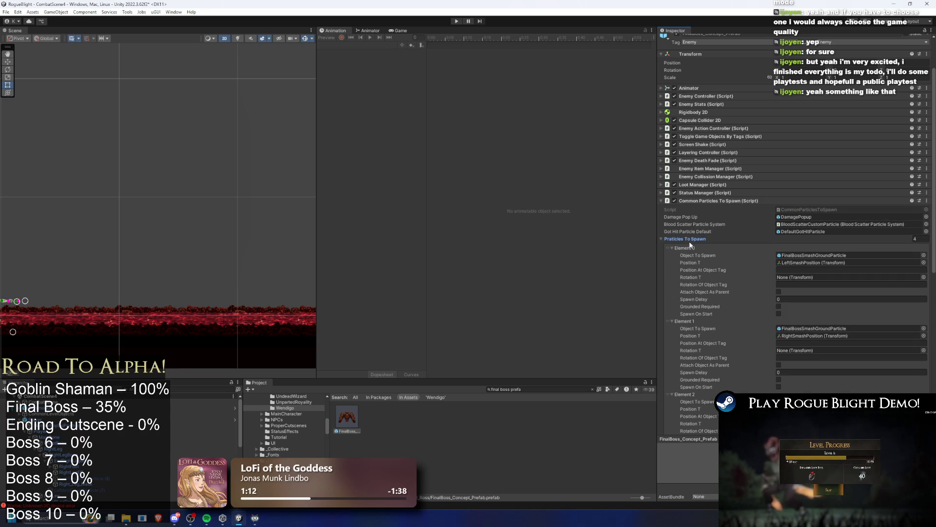
{"action": "left_click", "coordinate": [689, 242]}
{"action": "scroll", "coordinate": [683, 260], "scroll_direction": "up", "scroll_amount": 1}
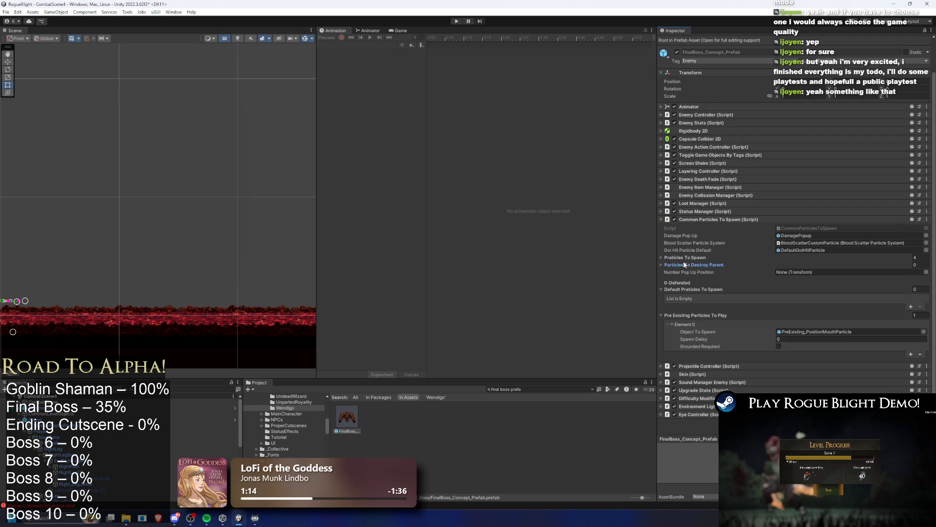
{"action": "left_click", "coordinate": [691, 290]}
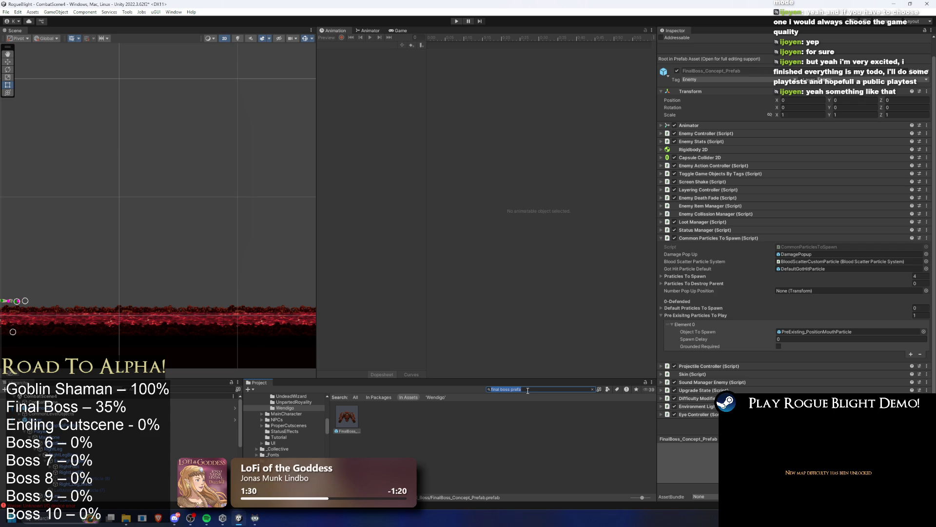
{"action": "type", "text": "dev"}
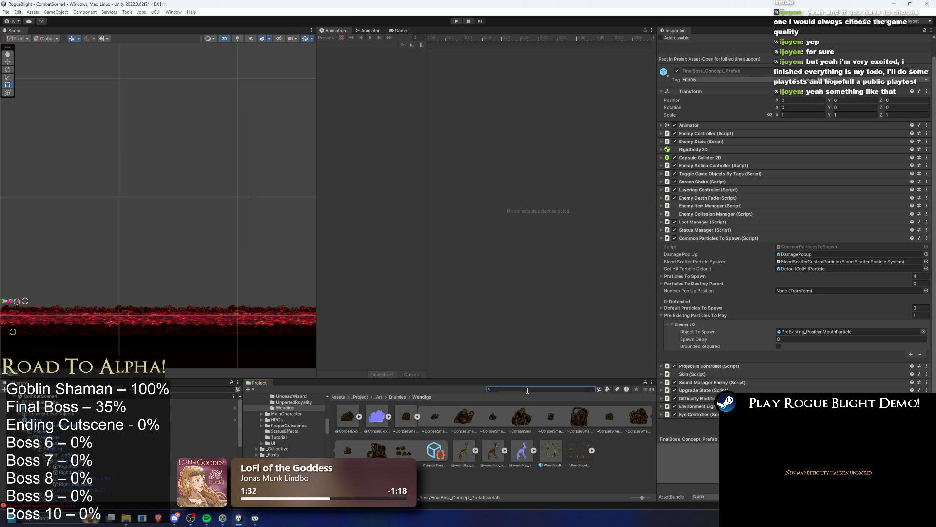
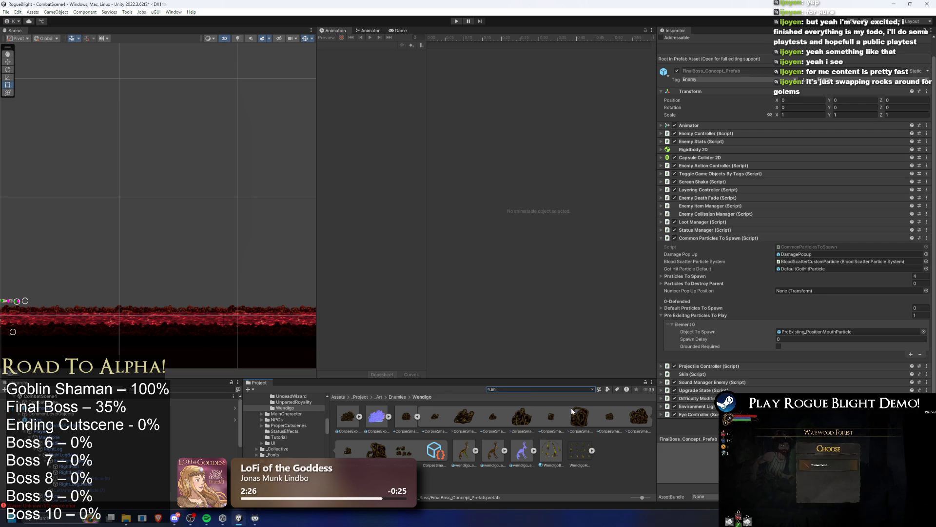
- Find impaler_prefab and expand its Projectile Controller projectile list
{"action": "type", "text": "impaler pref"}
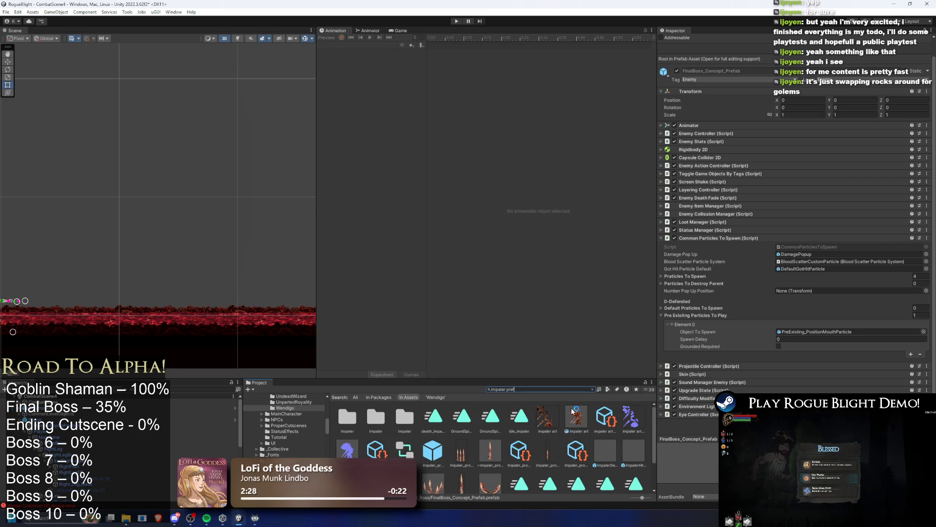
{"action": "type", "text": "a"}
{"action": "left_click", "coordinate": [346, 417]}
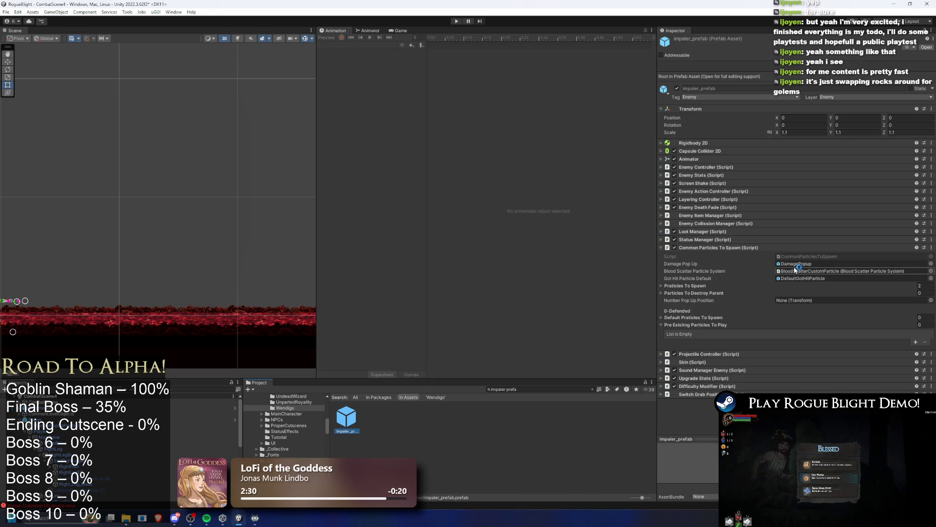
{"action": "left_click", "coordinate": [707, 247]}
{"action": "left_click", "coordinate": [707, 256]}
{"action": "left_click", "coordinate": [685, 279]}
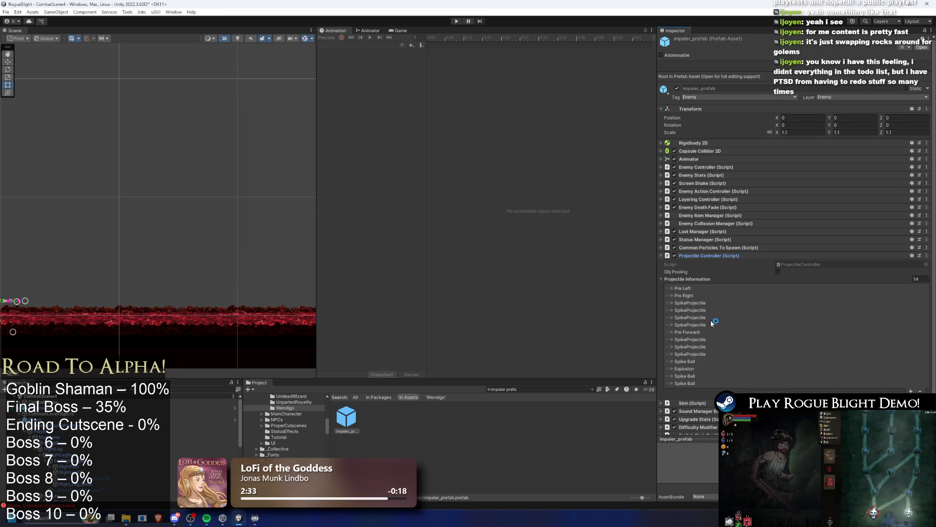
- Inspect the Spike Ball projectile entry and copy it for reuse
{"action": "left_click", "coordinate": [698, 361]}
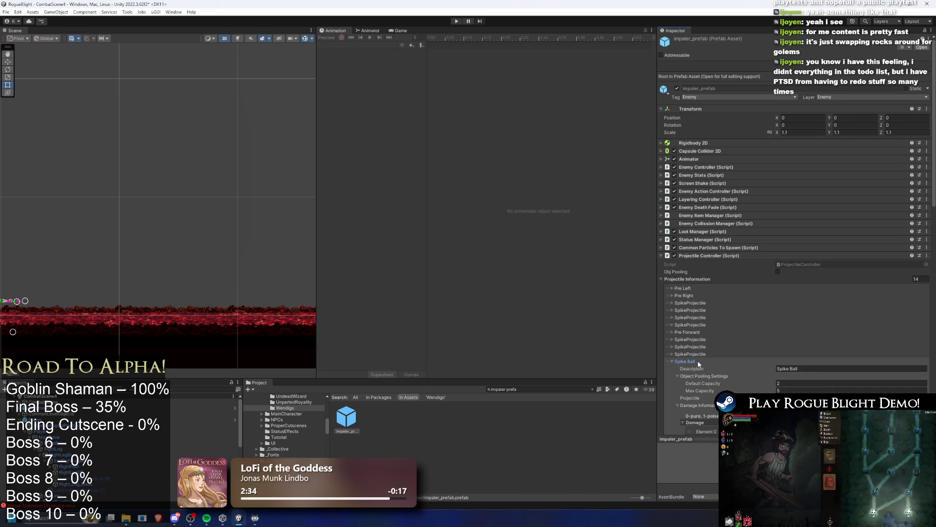
{"action": "scroll", "coordinate": [765, 330], "scroll_direction": "down", "scroll_amount": 4}
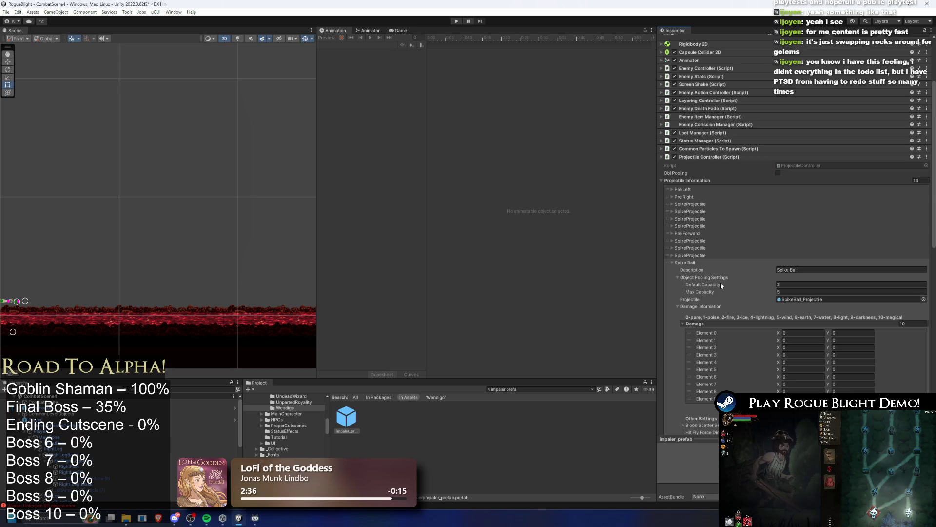
{"action": "left_click", "coordinate": [685, 262]}
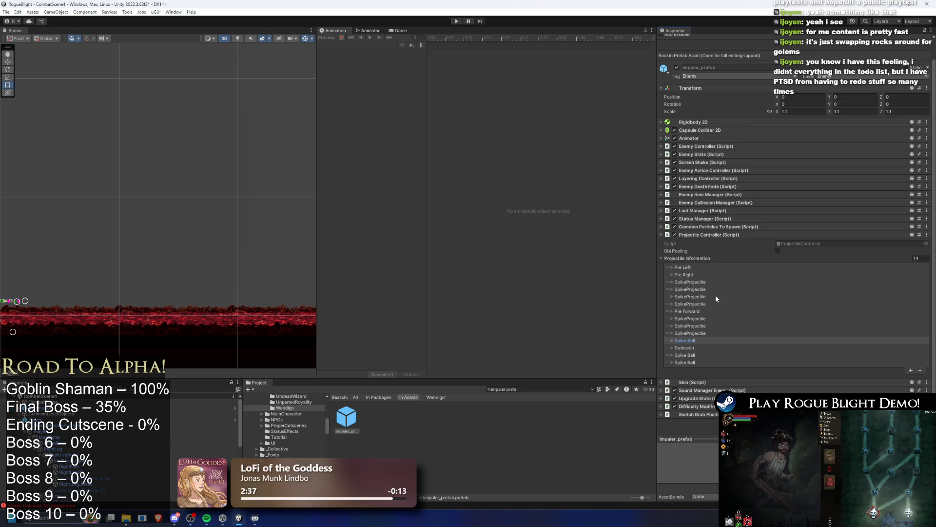
{"action": "right_click", "coordinate": [690, 340]}
{"action": "left_click", "coordinate": [737, 355]}
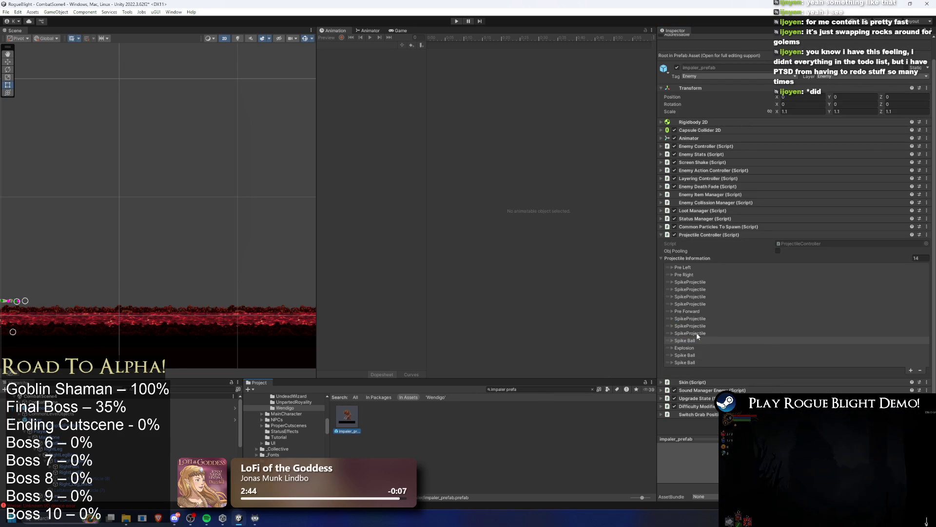
{"action": "right_click", "coordinate": [349, 419]}
{"action": "left_click", "coordinate": [496, 382]}
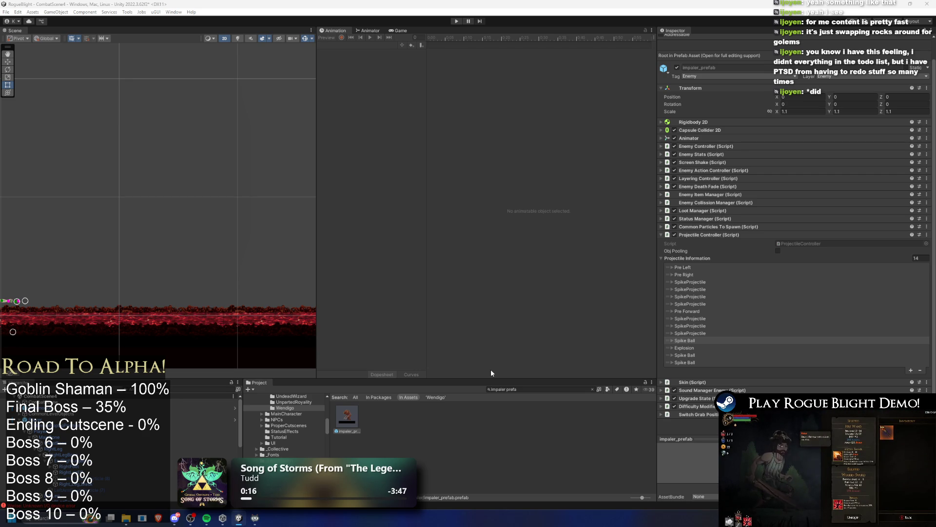
{"action": "left_click", "coordinate": [535, 389]}
- Paste the copied Spike Ball into a new entry on FinalBoss_Concept_Prefab's projectile list
{"action": "type", "text": "final"}
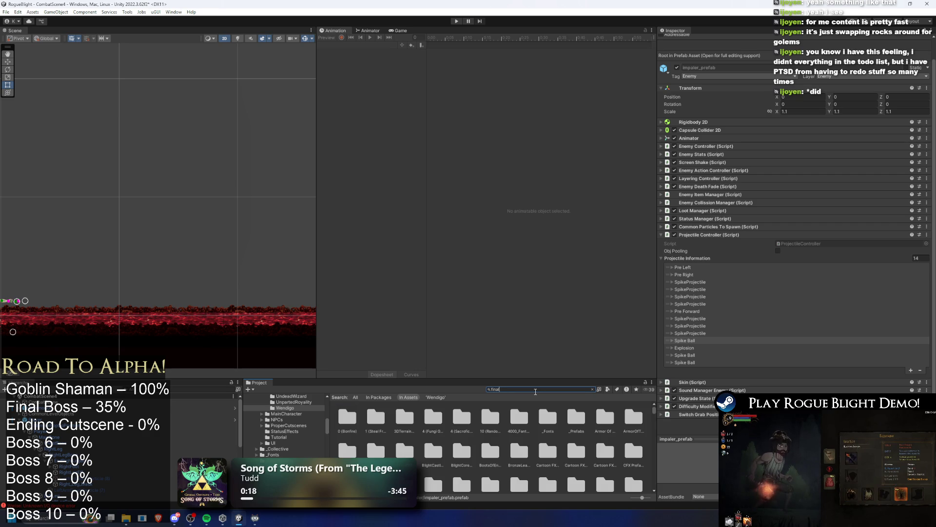
{"action": "type", "text": " boss pre"}
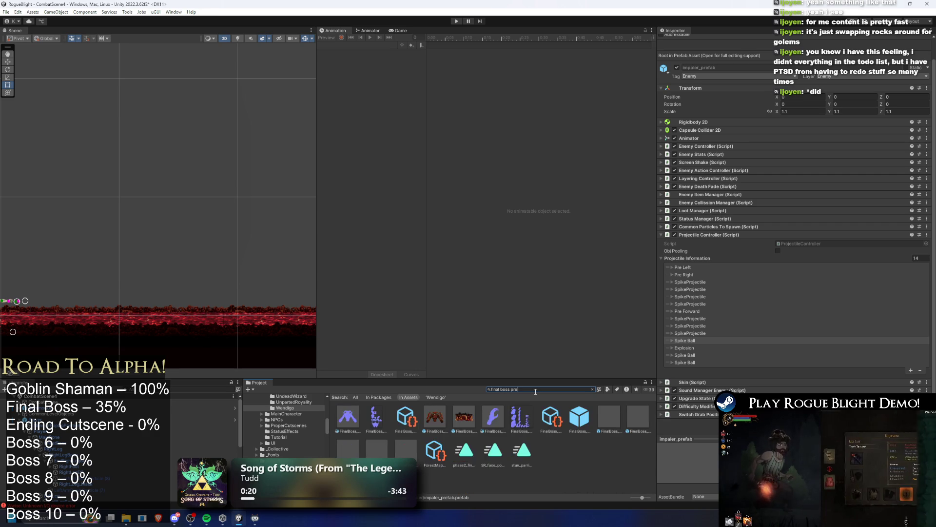
{"action": "left_click", "coordinate": [347, 421]}
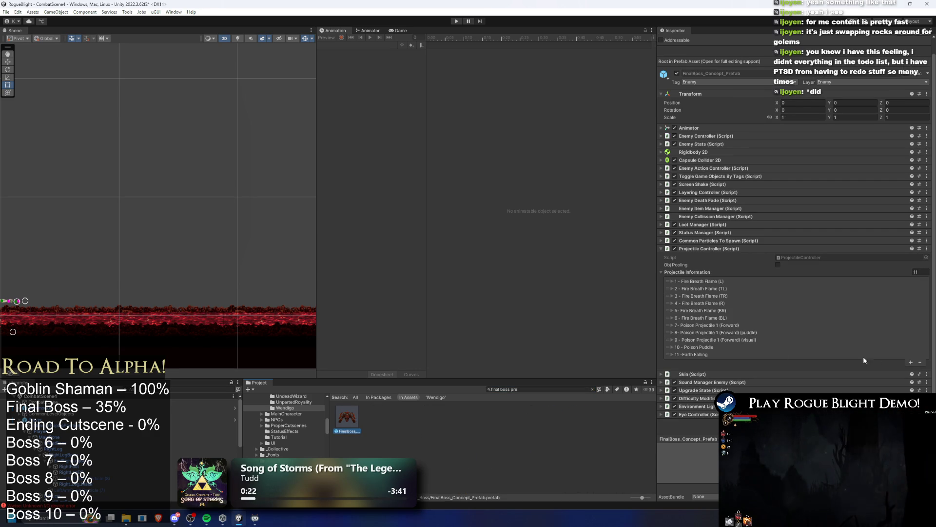
{"action": "left_click", "coordinate": [910, 362]}
{"action": "right_click", "coordinate": [705, 361]}
{"action": "left_click", "coordinate": [723, 384]}
{"action": "left_click", "coordinate": [701, 363]}
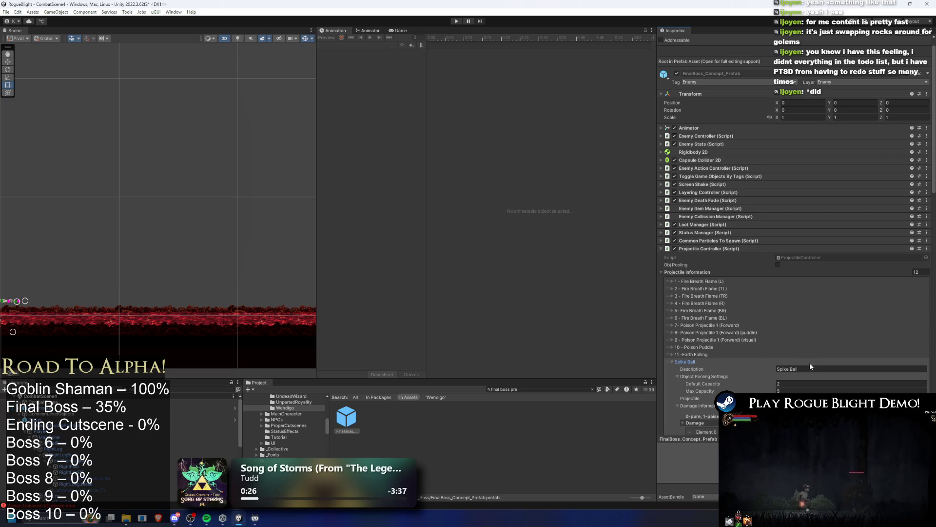
{"action": "left_click", "coordinate": [685, 362]}
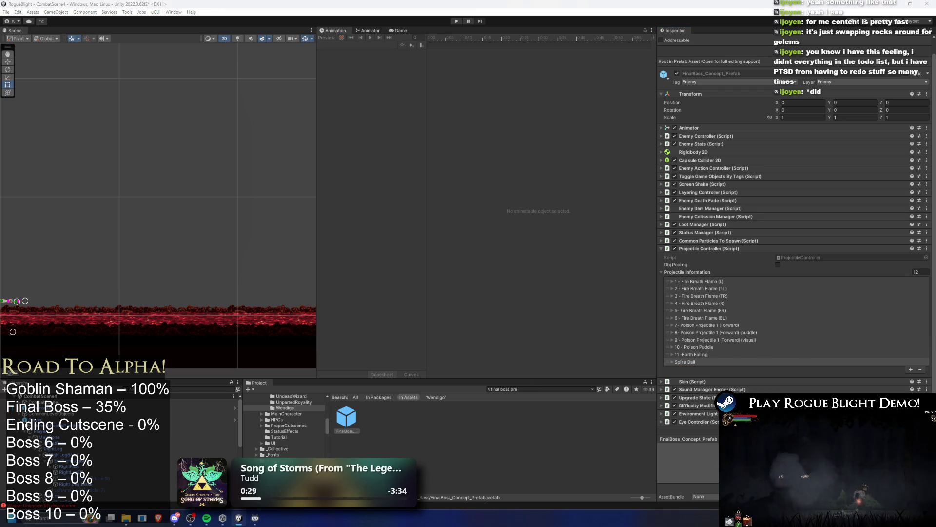
- Add an Explosion entry to the list and review the Earth Falling and Spike Ball entries
{"action": "left_click", "coordinate": [911, 369]}
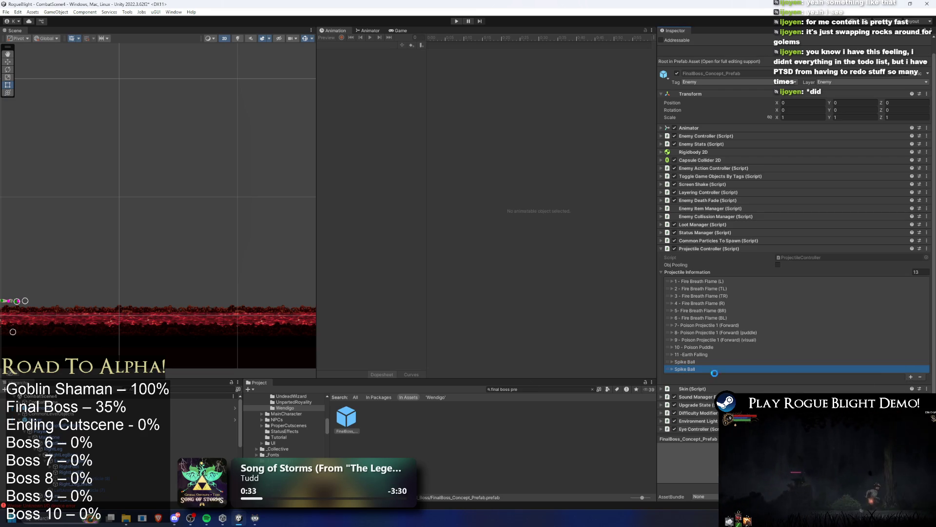
{"action": "left_click", "coordinate": [669, 354]}
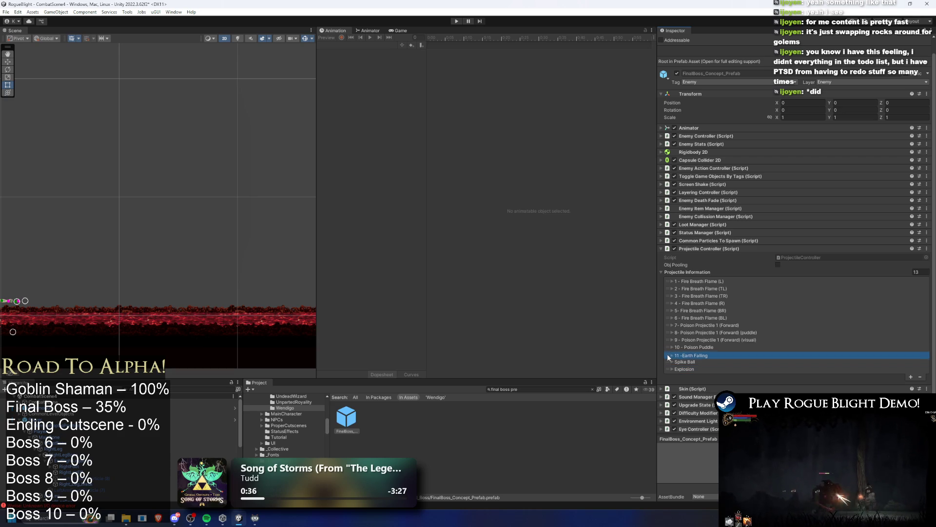
{"action": "left_click", "coordinate": [724, 353]}
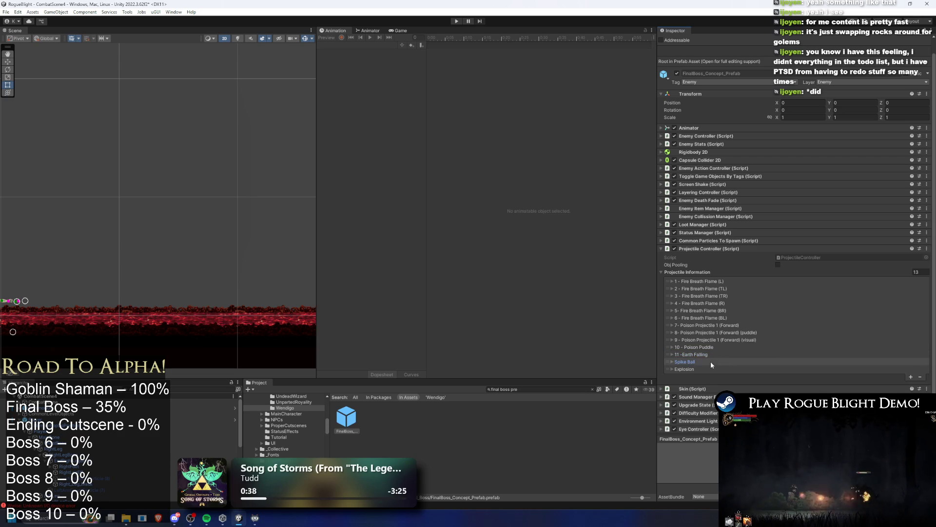
{"action": "left_click", "coordinate": [710, 361]}
{"action": "scroll", "coordinate": [828, 340], "scroll_direction": "down", "scroll_amount": 5}
{"action": "scroll", "coordinate": [828, 340], "scroll_direction": "down", "scroll_amount": 14}
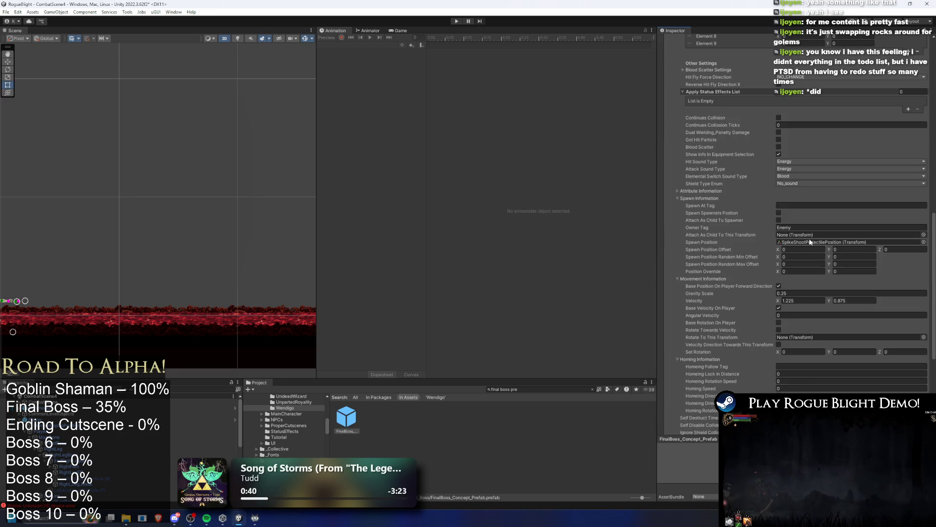
- Set the Spike Ball's Spawn Position to None, Velocity X and Y to 0, and uncheck Base Velocity On Player
{"action": "left_click", "coordinate": [806, 243]}
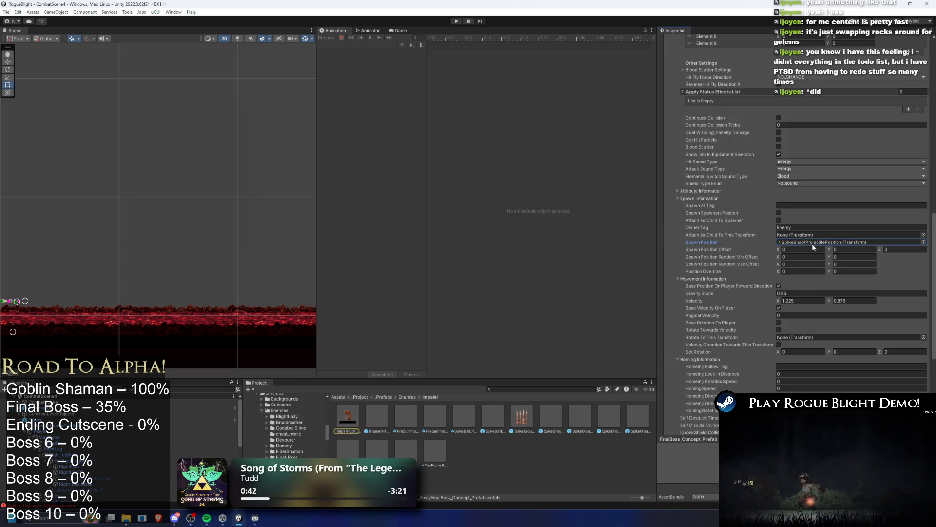
{"action": "key", "text": "Return"}
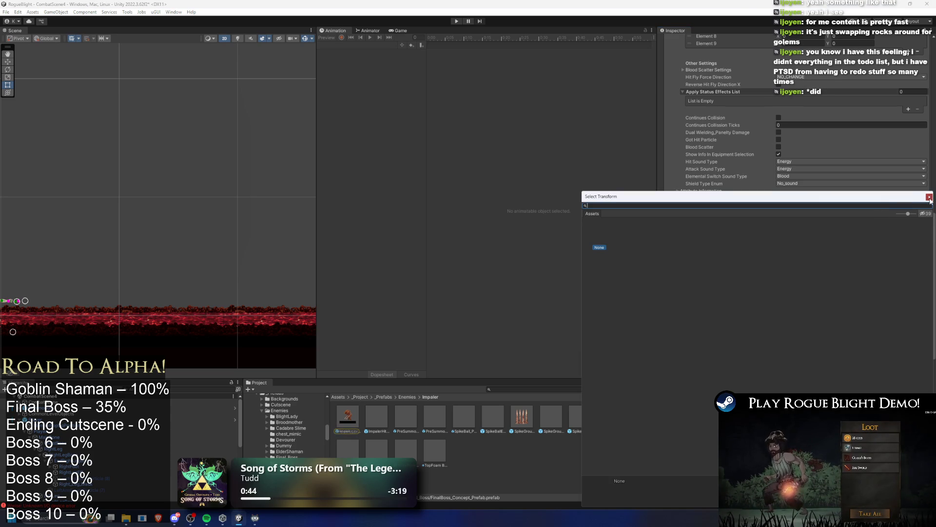
{"action": "left_click", "coordinate": [929, 198]}
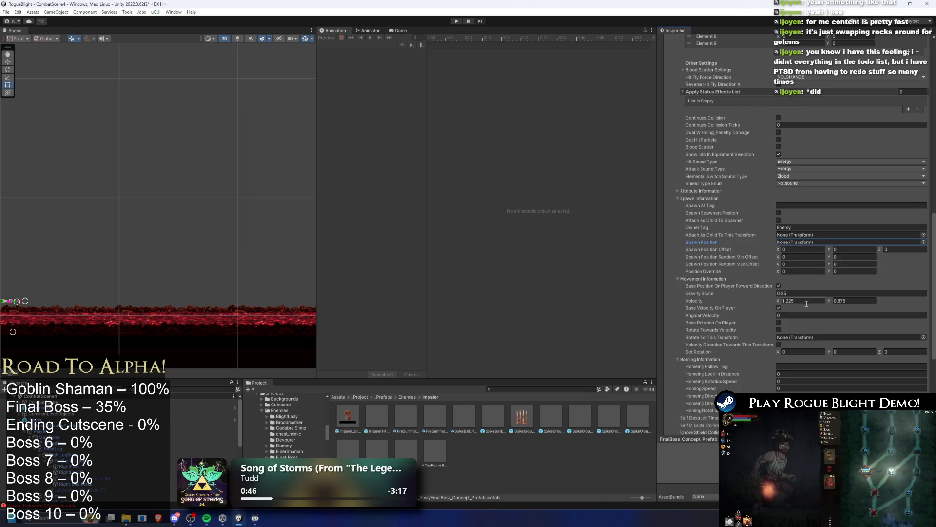
{"action": "double_click", "coordinate": [825, 300]}
{"action": "type", "text": "0"}
{"action": "left_click", "coordinate": [859, 301]}
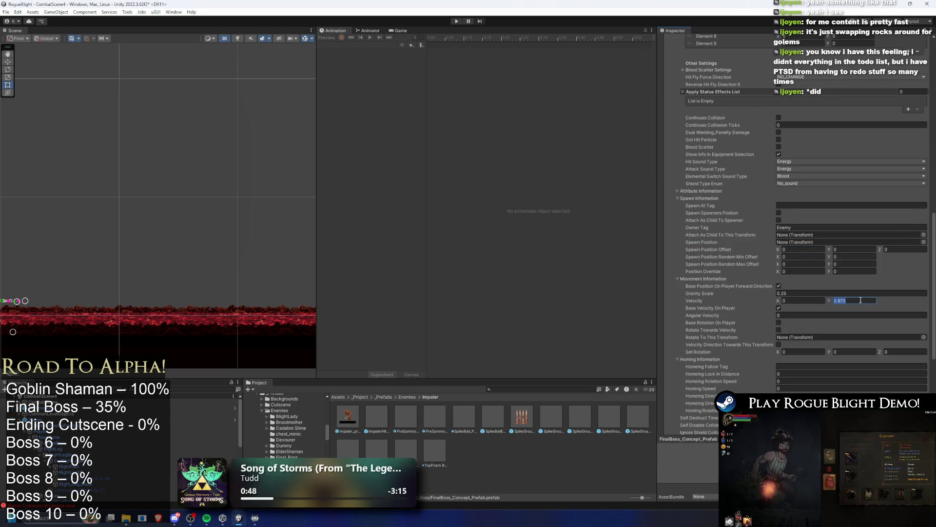
{"action": "type", "text": "0"}
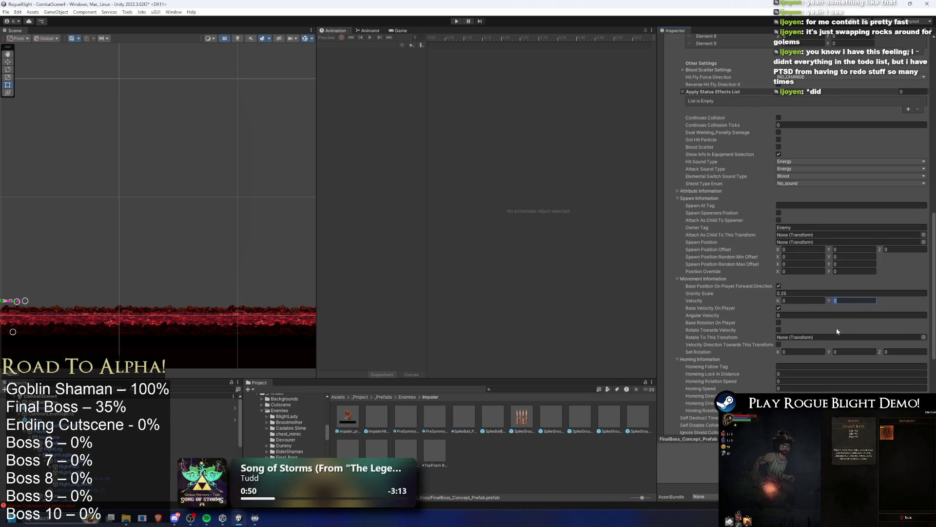
{"action": "left_click", "coordinate": [779, 308]}
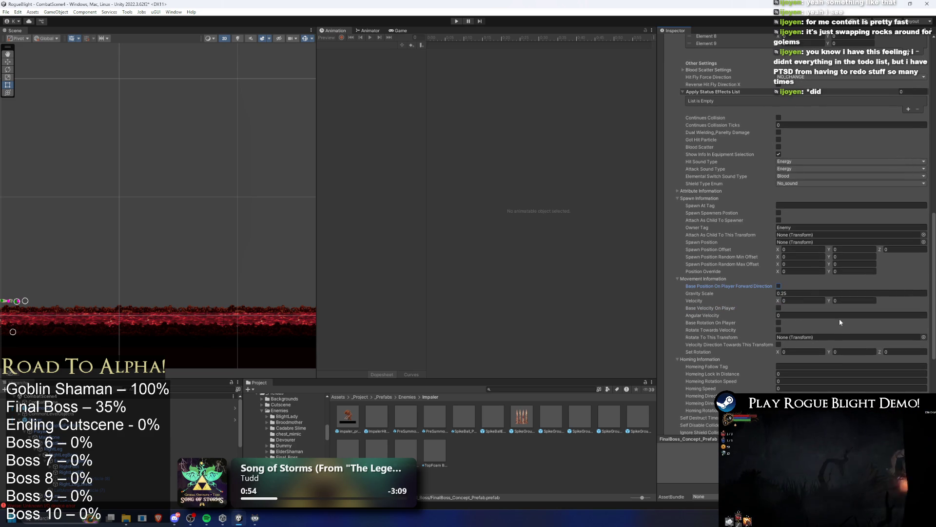
- Compare against Earth Falling's spawn offset Y, then edit the Spike Ball's spawn offset Y
{"action": "scroll", "coordinate": [835, 324], "scroll_direction": "up", "scroll_amount": 3}
{"action": "scroll", "coordinate": [839, 316], "scroll_direction": "up", "scroll_amount": 10}
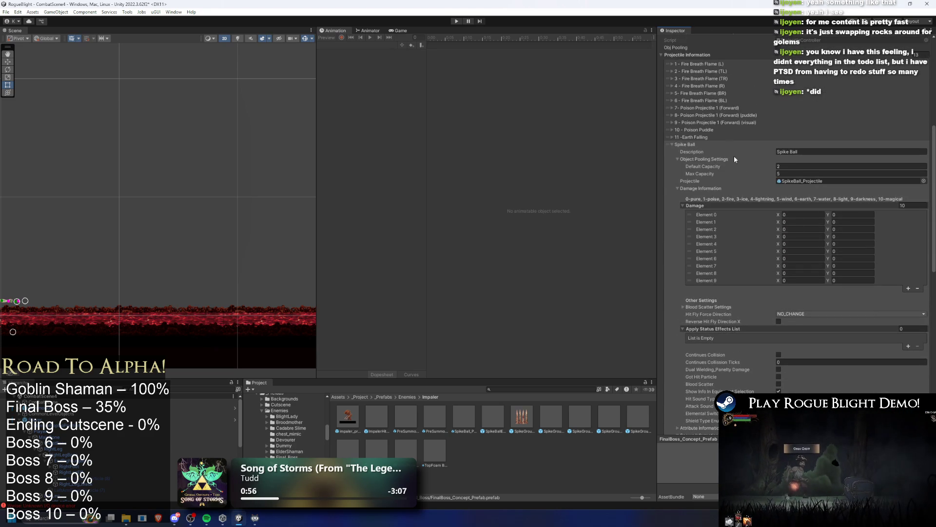
{"action": "scroll", "coordinate": [849, 243], "scroll_direction": "down", "scroll_amount": 13}
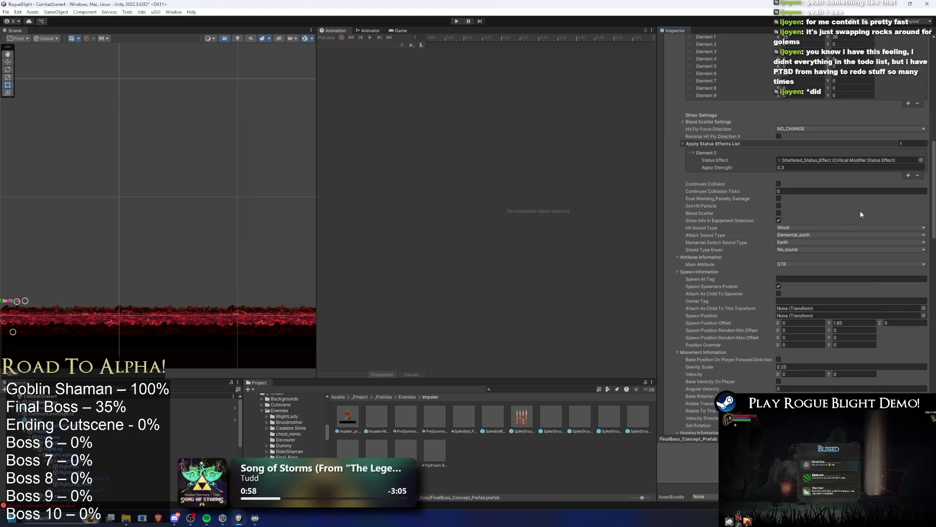
{"action": "left_click", "coordinate": [849, 243]}
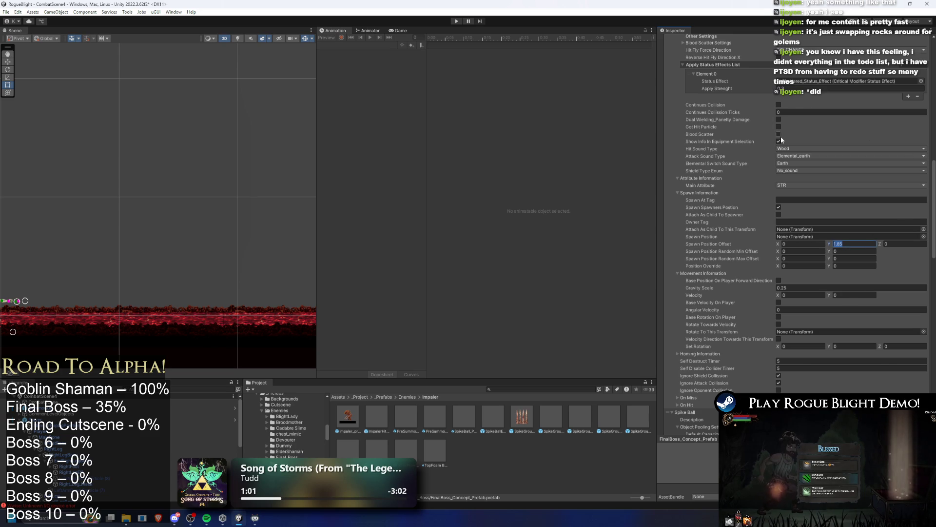
{"action": "scroll", "coordinate": [775, 139], "scroll_direction": "up", "scroll_amount": 13}
{"action": "left_click", "coordinate": [672, 161]}
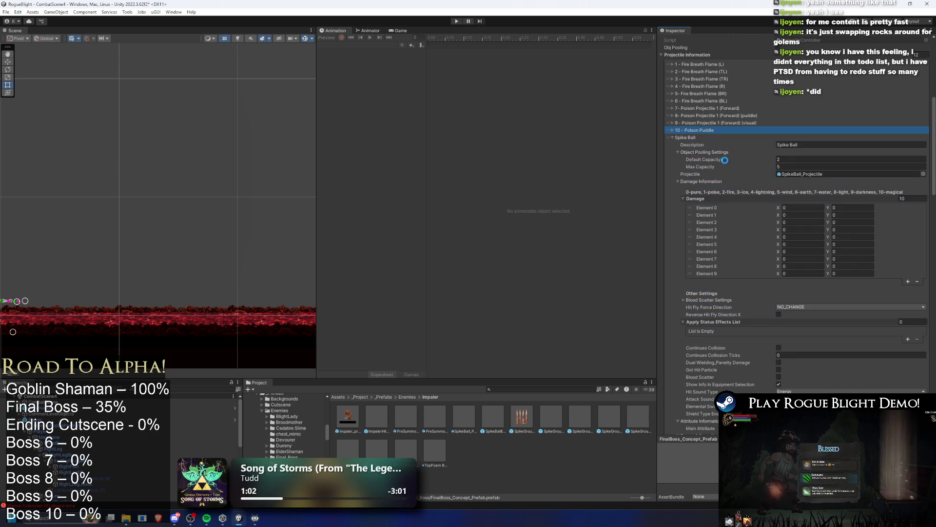
{"action": "scroll", "coordinate": [832, 172], "scroll_direction": "down", "scroll_amount": 10}
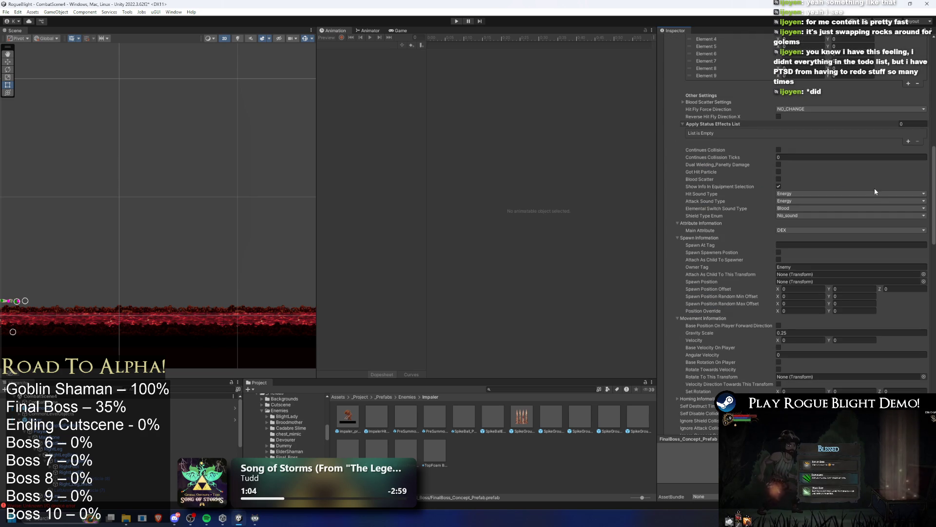
{"action": "left_click", "coordinate": [854, 289]}
- Set the Spike Ball's spawn offset Y to 1.85
{"action": "type", "text": "1.85"}
{"action": "key", "text": "Return"}
{"action": "scroll", "coordinate": [888, 265], "scroll_direction": "down", "scroll_amount": 5}
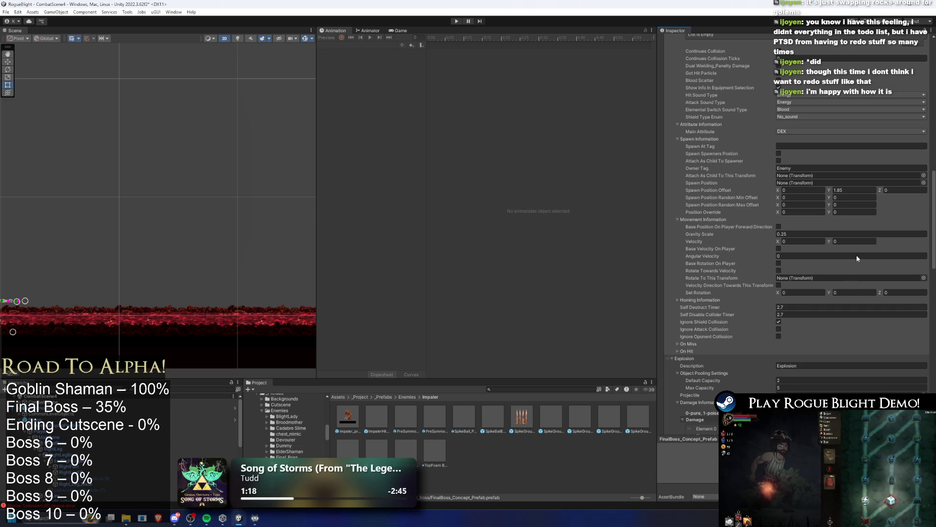
{"action": "left_click", "coordinate": [846, 190]}
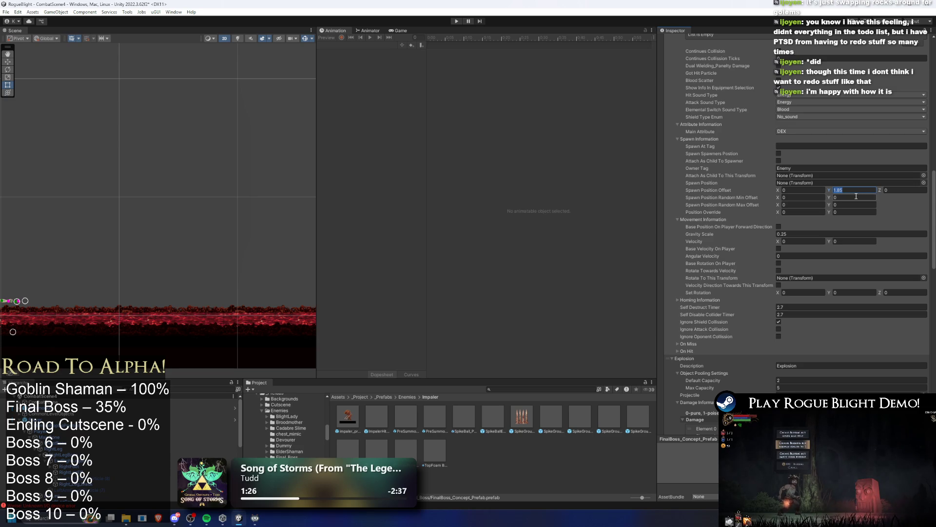
- Update the Spike Ball's self destruct timer and save the prefab with Ctrl+S
{"action": "scroll", "coordinate": [858, 198], "scroll_direction": "down", "scroll_amount": 4}
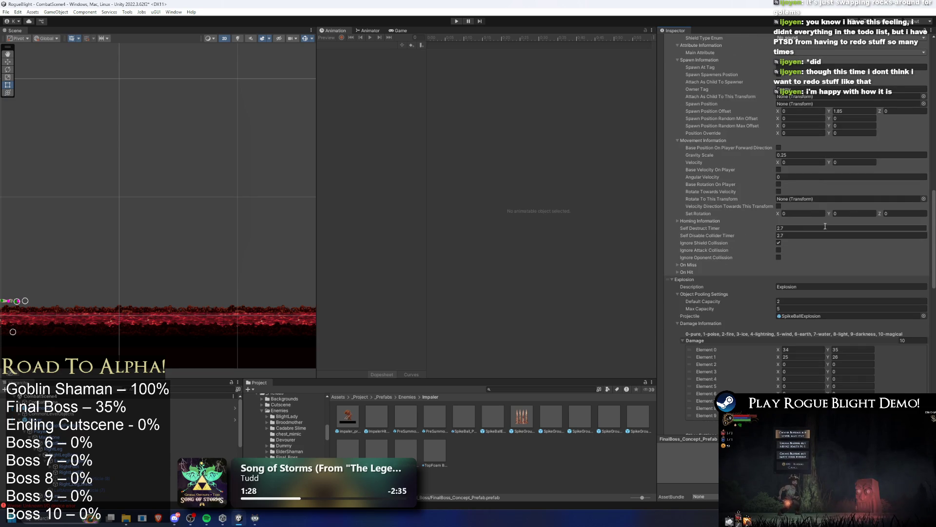
{"action": "left_click", "coordinate": [802, 227]}
{"action": "type", "text": "5"}
{"action": "key", "text": "Return"}
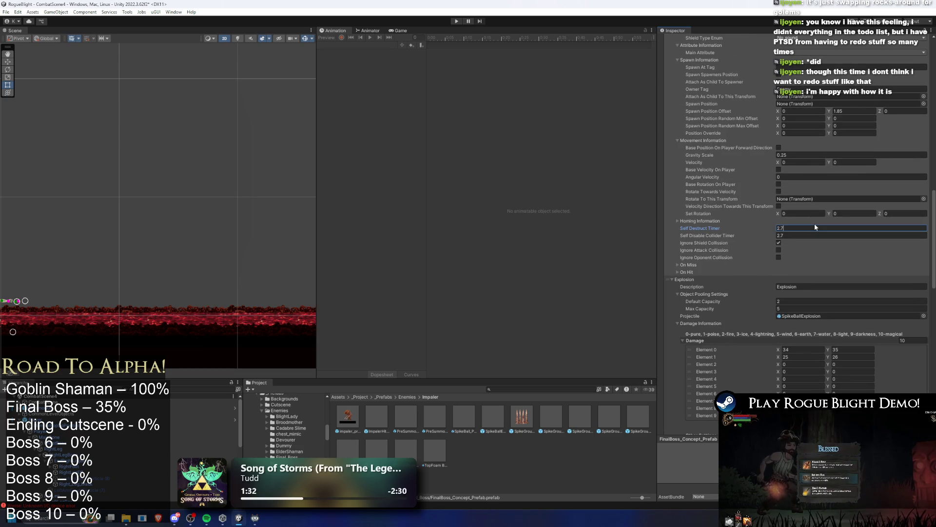
{"action": "left_click", "coordinate": [783, 250]}
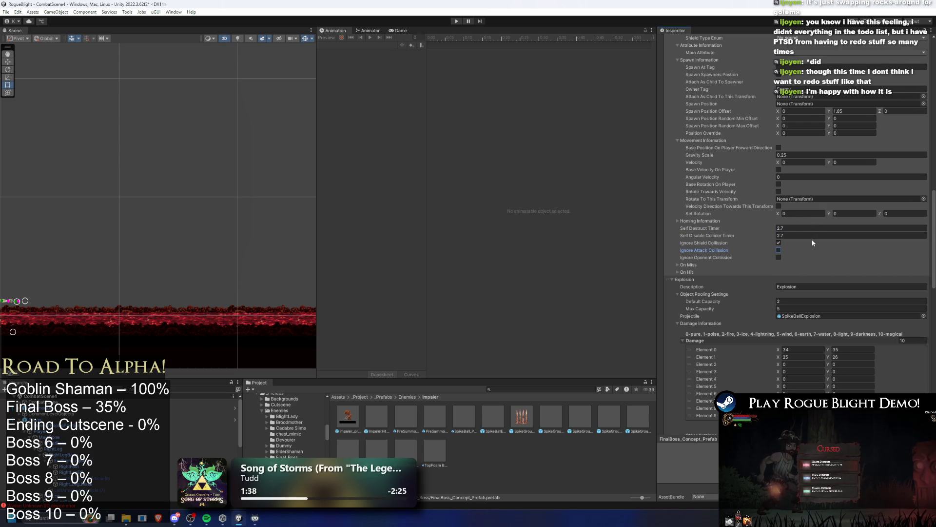
{"action": "key", "text": "ctrl+s"}
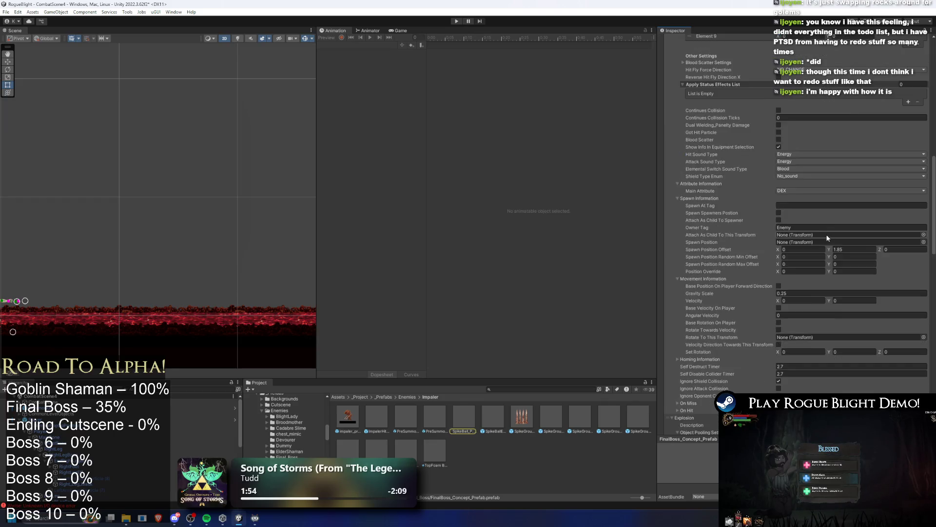
{"action": "left_click", "coordinate": [813, 316]}
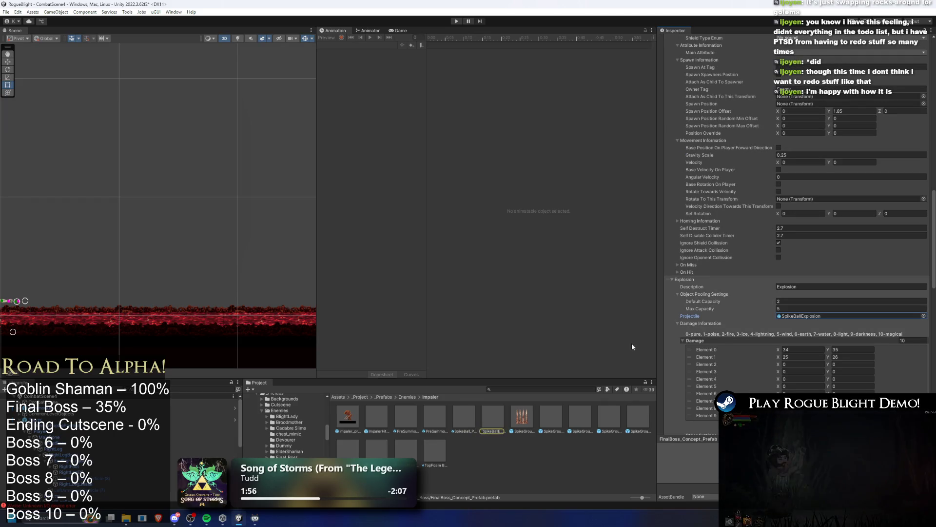
- Reveal SpikeBallExplosion in Explorer and select the four SpikeBall prefab and meta files
{"action": "left_click", "coordinate": [495, 416]}
{"action": "right_click", "coordinate": [496, 413]}
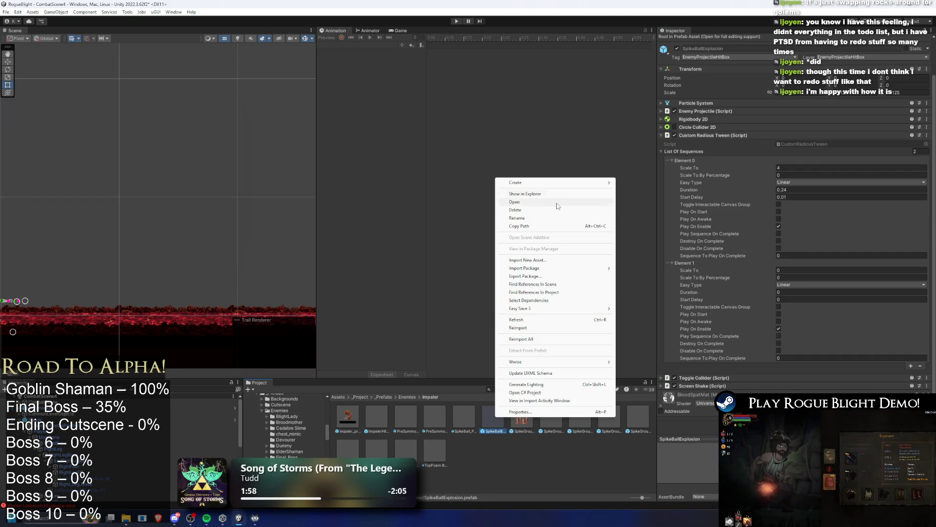
{"action": "left_click", "coordinate": [526, 194]}
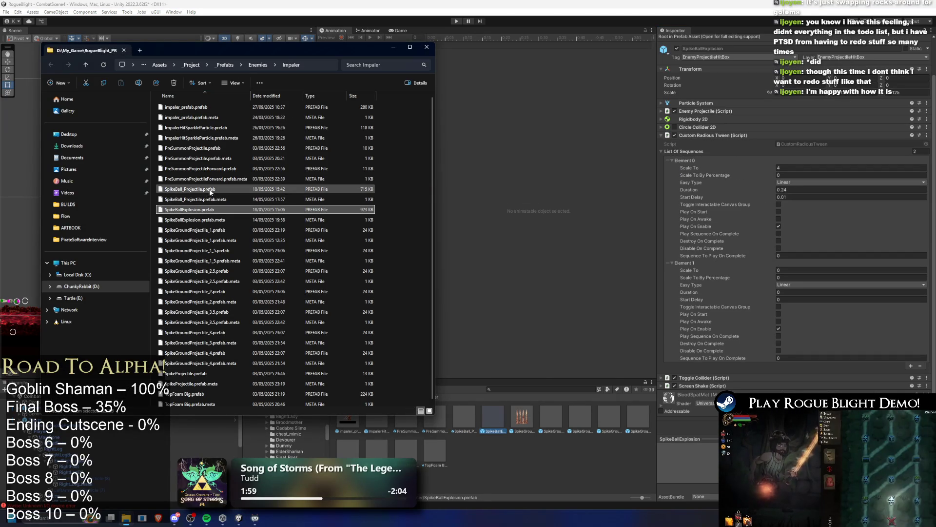
{"action": "left_click", "coordinate": [212, 190]}
{"action": "left_click", "coordinate": [238, 220], "text": "shift"}
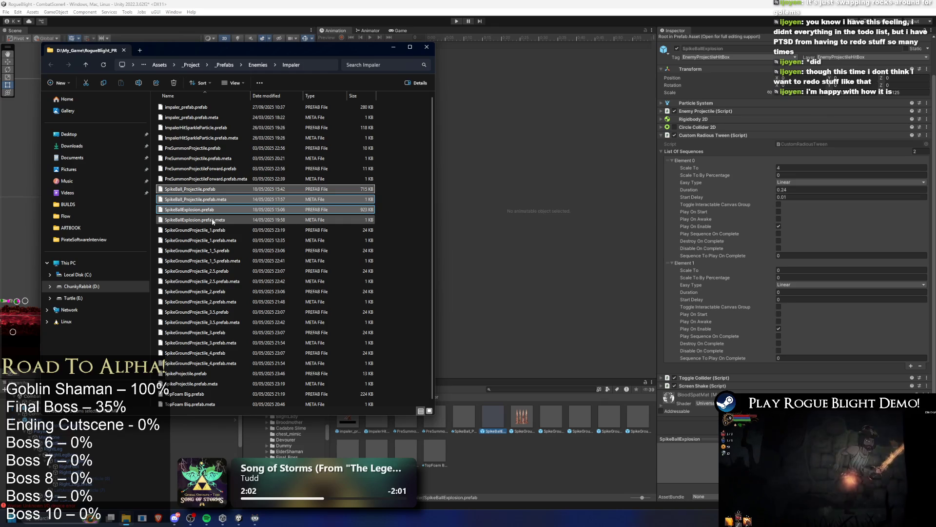
- Search the project assets for the final boss prefab
{"action": "left_click", "coordinate": [528, 388]}
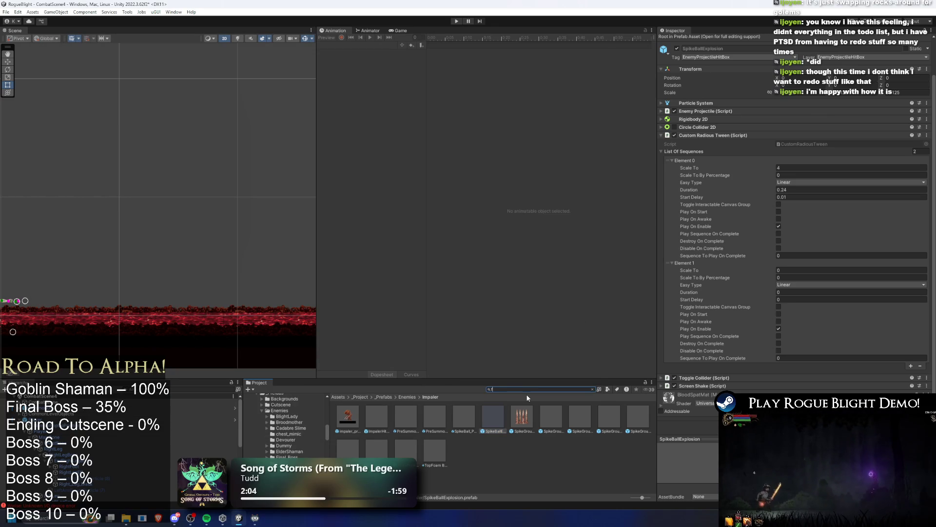
{"action": "type", "text": "inal bo"}
{"action": "key", "text": "BackSpace"}
{"action": "key", "text": "BackSpace"}
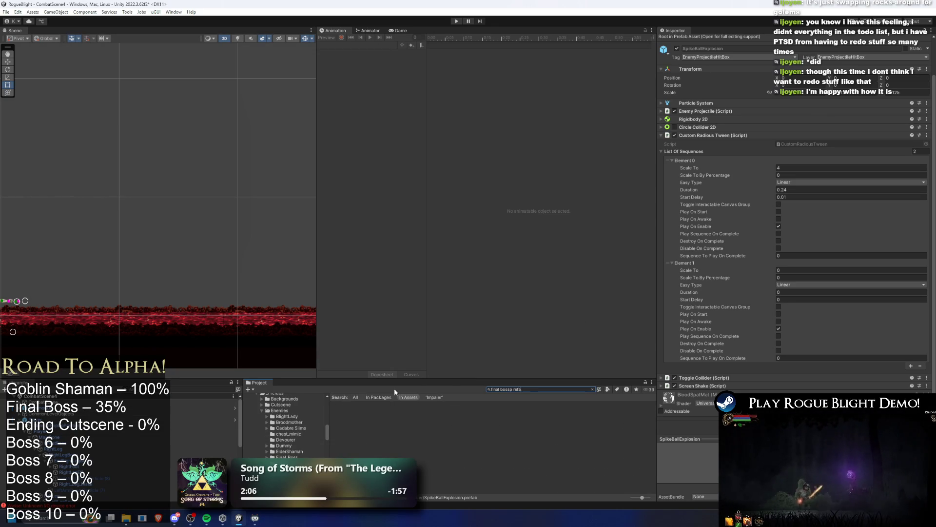
{"action": "key", "text": "BackSpace"}
{"action": "key", "text": "BackSpace"}
- Locate the final boss prefab and open its Projectiles folder
{"action": "type", "text": "p"}
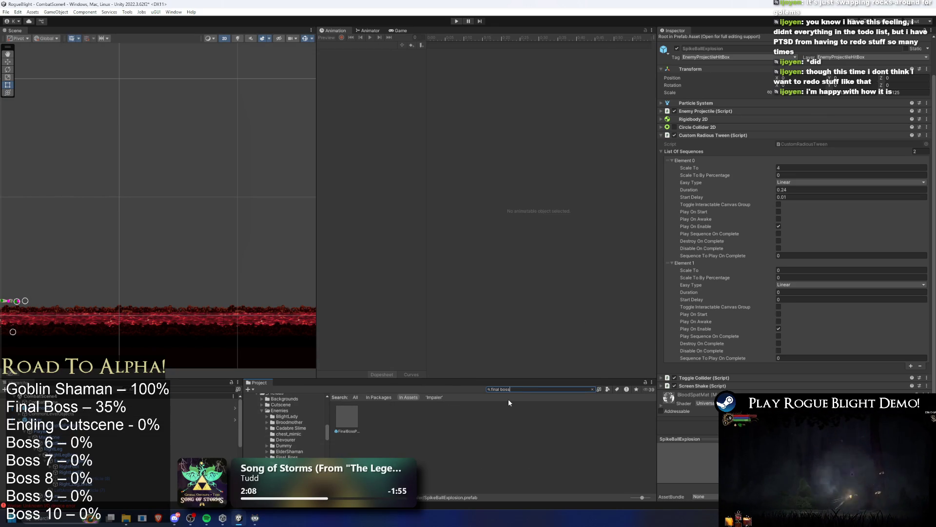
{"action": "type", "text": "b"}
{"action": "left_click", "coordinate": [376, 411]}
{"action": "key", "text": "Escape"}
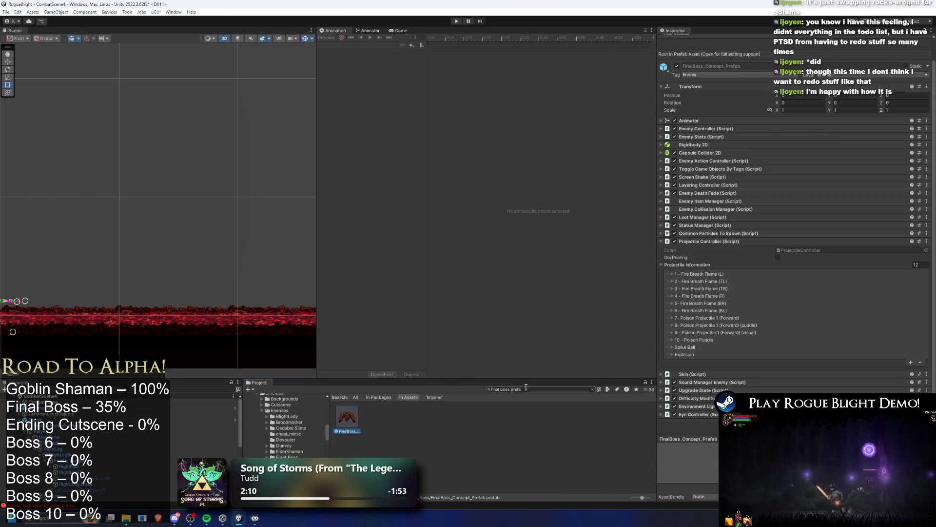
{"action": "double_click", "coordinate": [380, 418]}
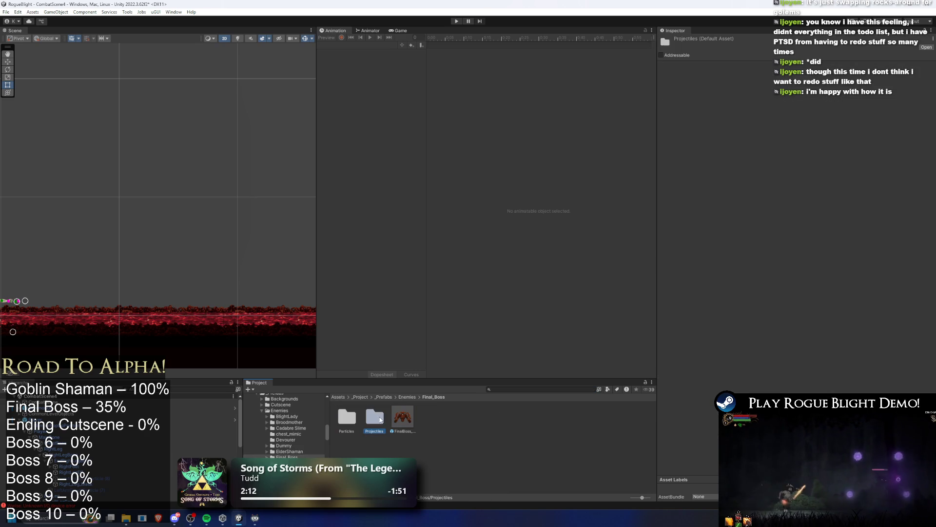
- Delete the earth folder and recreate an empty folder named earth
{"action": "left_click", "coordinate": [347, 418]}
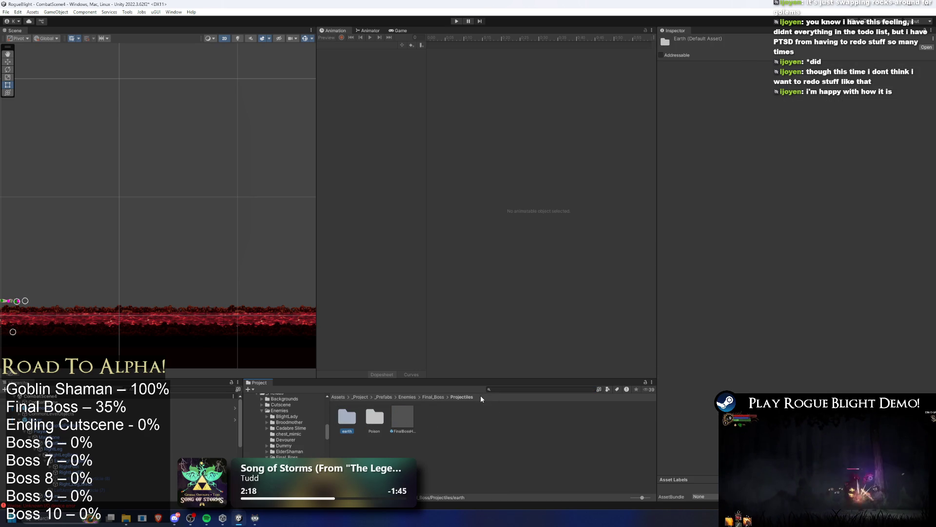
{"action": "key", "text": "ctrl+d"}
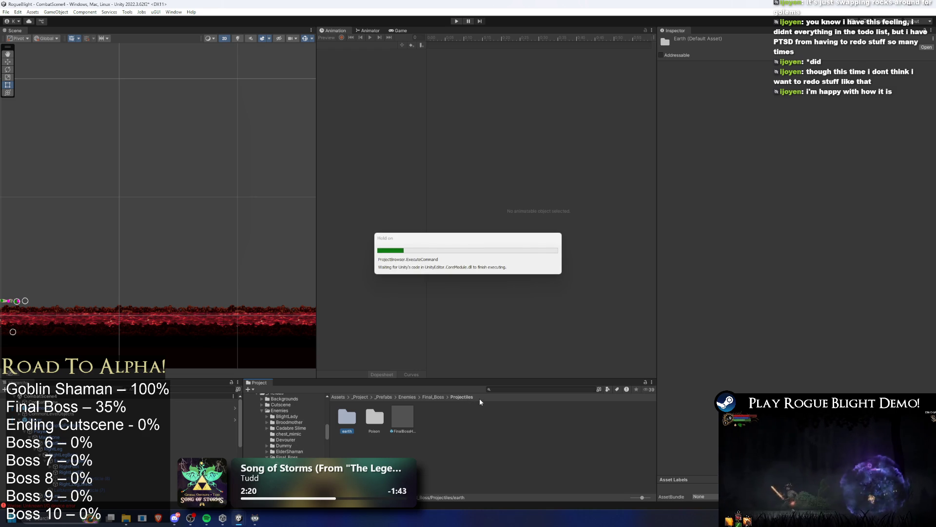
{"action": "key", "text": "Return"}
{"action": "right_click", "coordinate": [457, 419]}
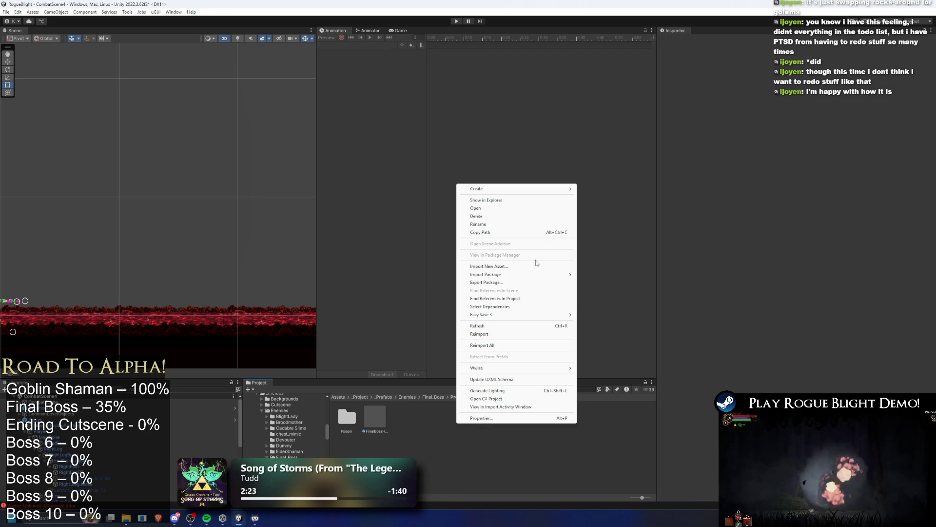
{"action": "mouse_move", "coordinate": [534, 190]}
{"action": "left_click", "coordinate": [634, 130]}
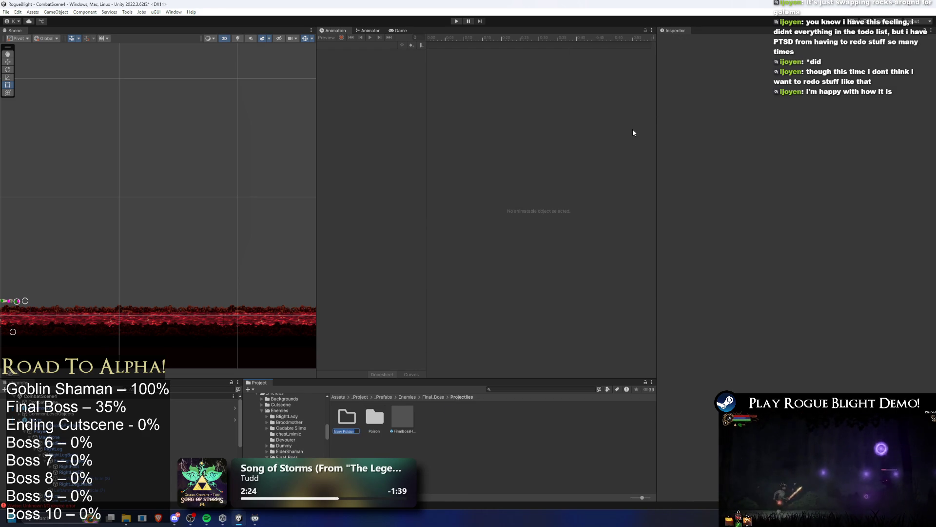
{"action": "type", "text": "h"}
{"action": "key", "text": "Return"}
- Rename the earth folder to blood and show it in File Explorer
{"action": "right_click", "coordinate": [431, 419]}
{"action": "left_click", "coordinate": [480, 407]}
{"action": "right_click", "coordinate": [347, 416]}
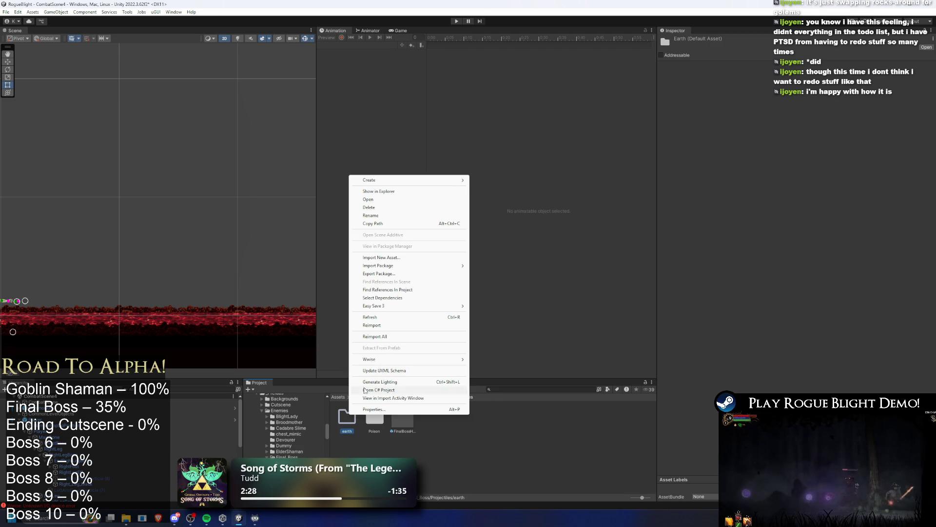
{"action": "left_click", "coordinate": [399, 215]}
{"action": "type", "text": "blood"}
{"action": "key", "text": "Return"}
{"action": "double_click", "coordinate": [358, 431]}
{"action": "right_click", "coordinate": [365, 414]}
{"action": "left_click", "coordinate": [442, 192]}
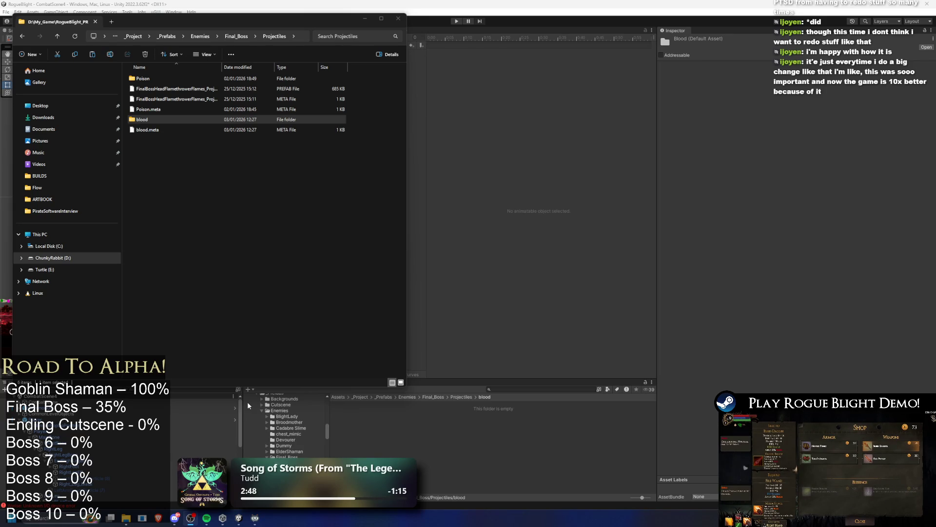
- Paste the four SpikeBall prefab and meta files into the blood folder in File Explorer
{"action": "double_click", "coordinate": [176, 120]}
{"action": "right_click", "coordinate": [252, 132]}
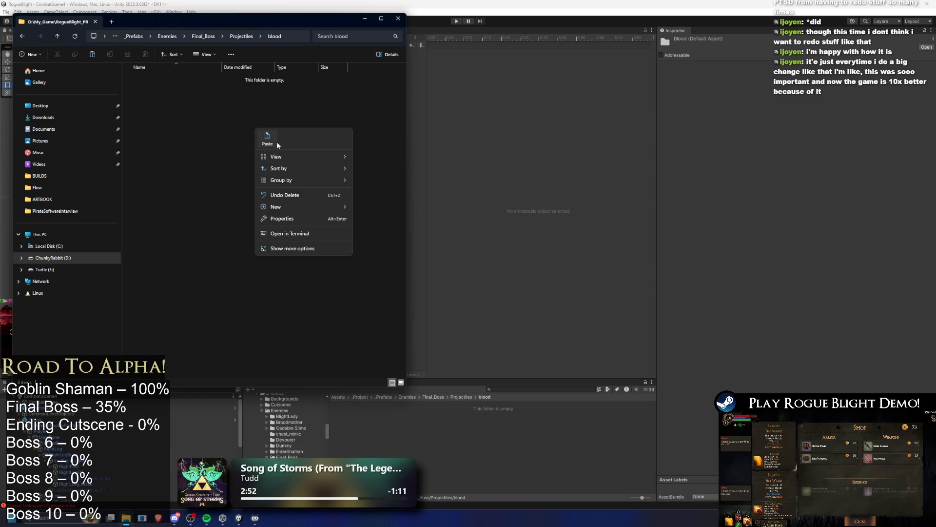
{"action": "left_click", "coordinate": [265, 139]}
{"action": "left_click", "coordinate": [334, 435]}
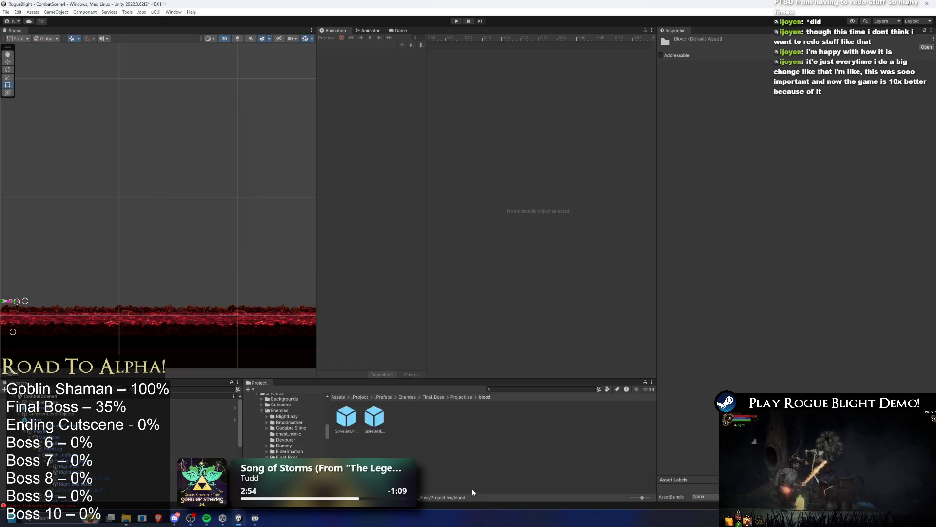
- Select FinalBoss_Concept_Prefab and expand its Spike Ball projectile entry
{"action": "left_click", "coordinate": [355, 415]}
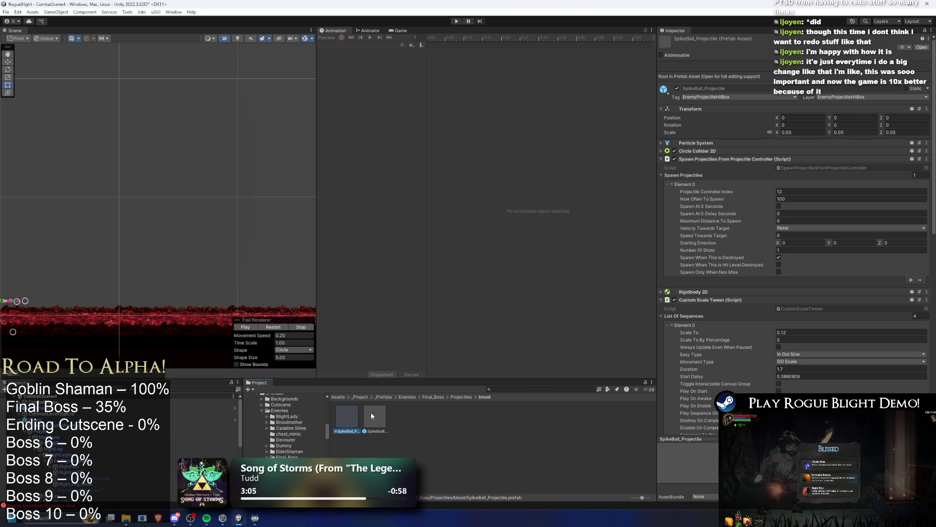
{"action": "left_click", "coordinate": [460, 397]}
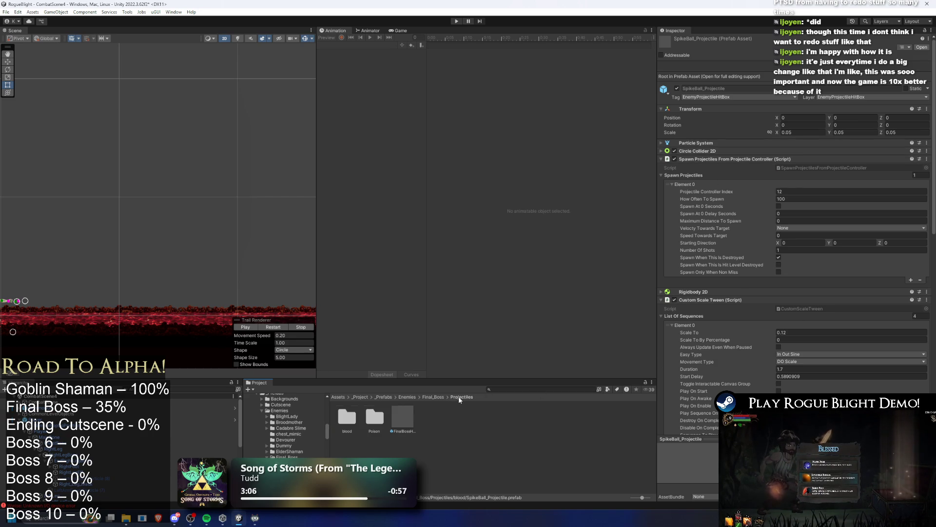
{"action": "left_click", "coordinate": [433, 397]}
{"action": "left_click", "coordinate": [403, 417]}
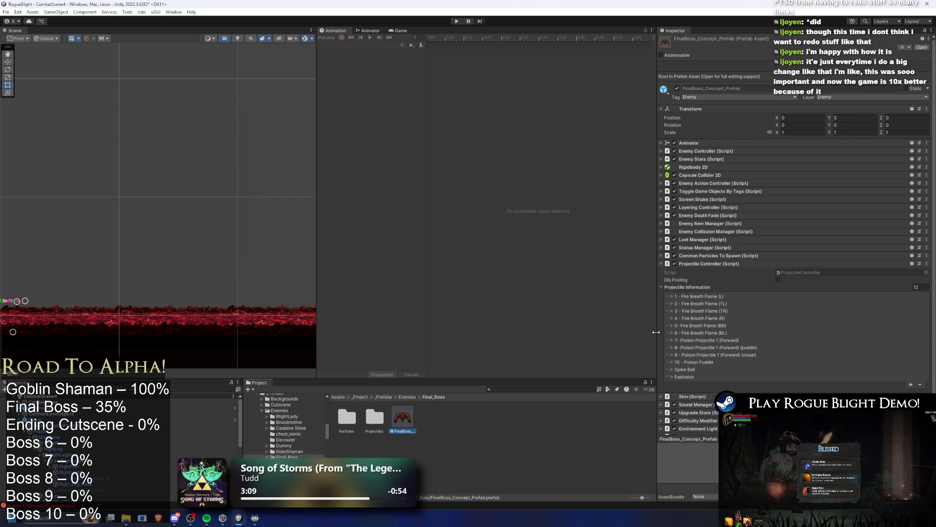
{"action": "left_click", "coordinate": [691, 369]}
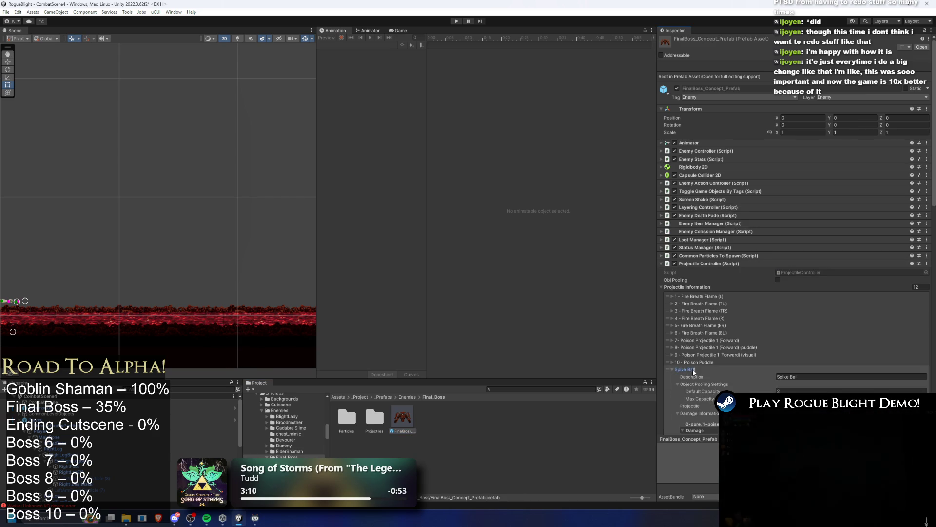
- Drag the blood folder's SpikeBallExplosion into the Explosion entry's Projectile field
{"action": "double_click", "coordinate": [349, 420]}
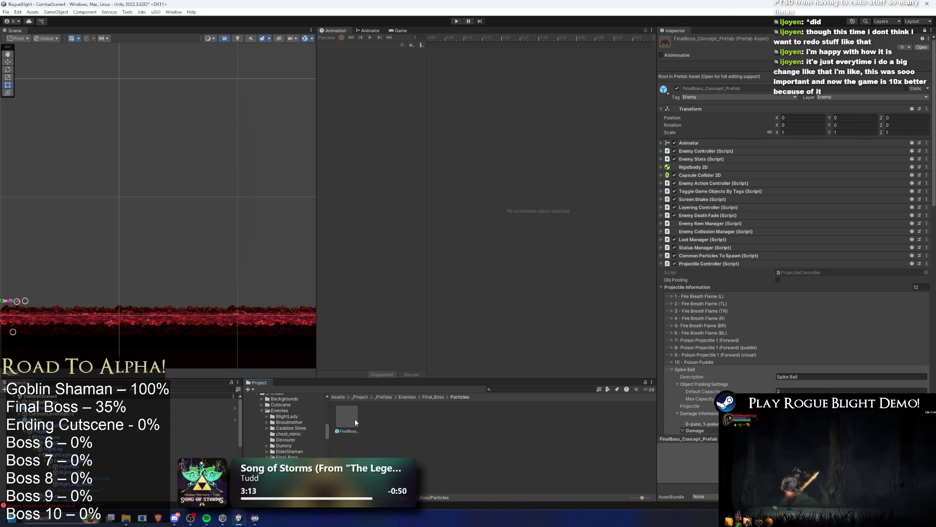
{"action": "key", "text": "alt+Left"}
{"action": "left_click", "coordinate": [348, 419]}
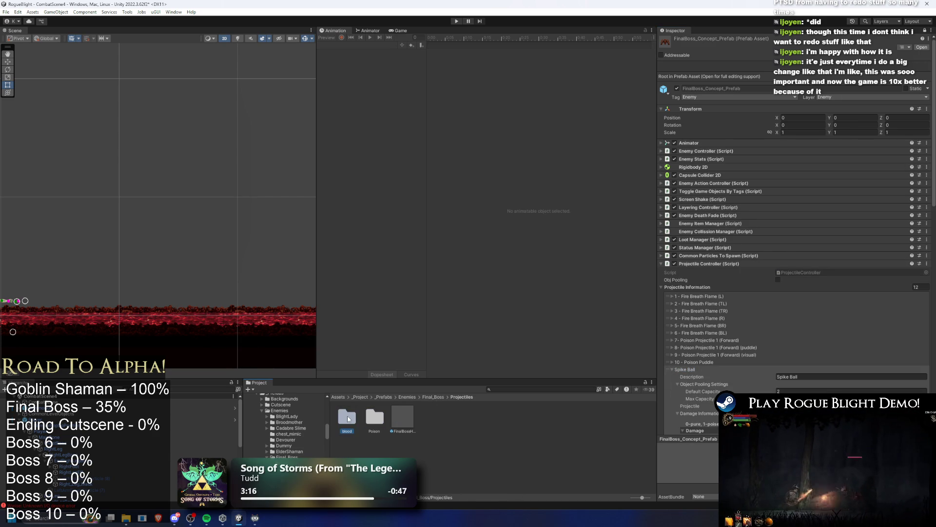
{"action": "double_click", "coordinate": [349, 419]}
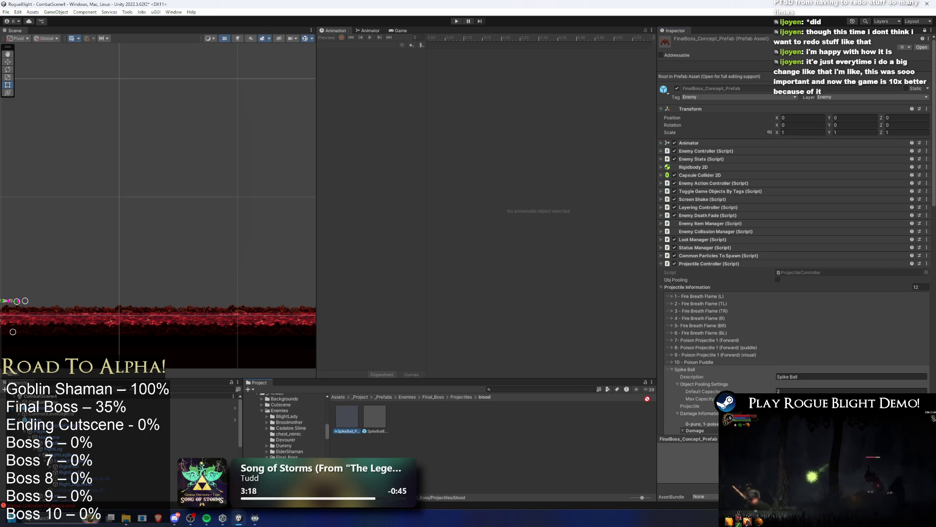
{"action": "left_click", "coordinate": [693, 371]}
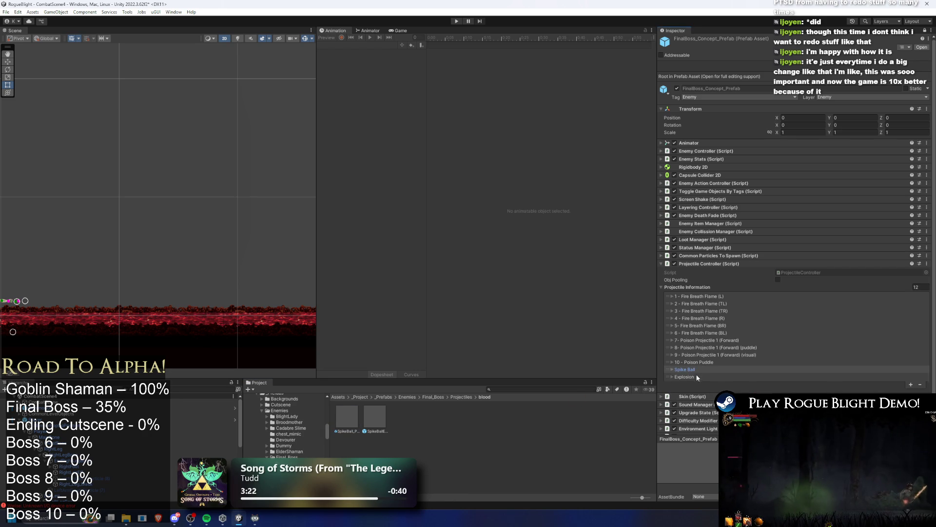
{"action": "left_click", "coordinate": [691, 375]}
{"action": "mouse_move", "coordinate": [375, 418]}
{"action": "left_mouse_down"}
{"action": "mouse_move", "coordinate": [611, 402]}
{"action": "mouse_move", "coordinate": [829, 413]}
{"action": "left_mouse_up"}
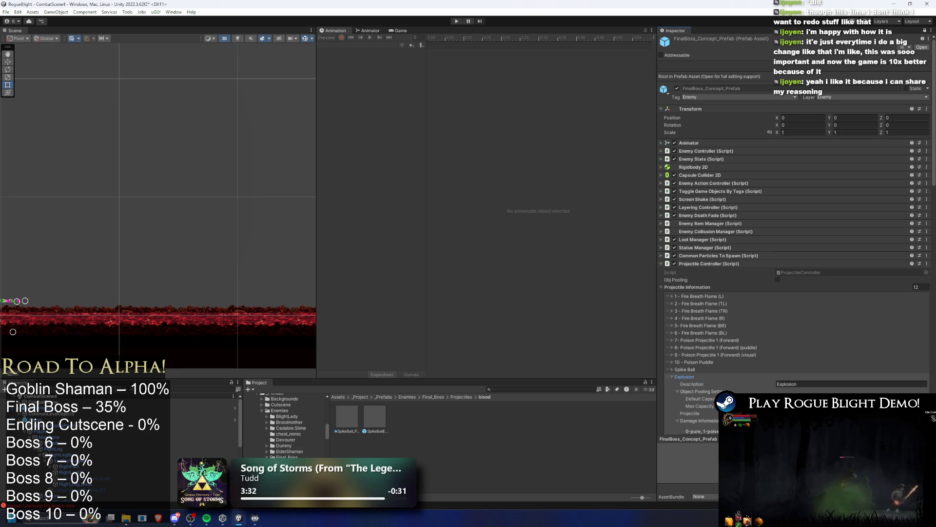
- Rename the Spike Ball entry's description to '11 - Spike Ball'
{"action": "left_click", "coordinate": [829, 413]}
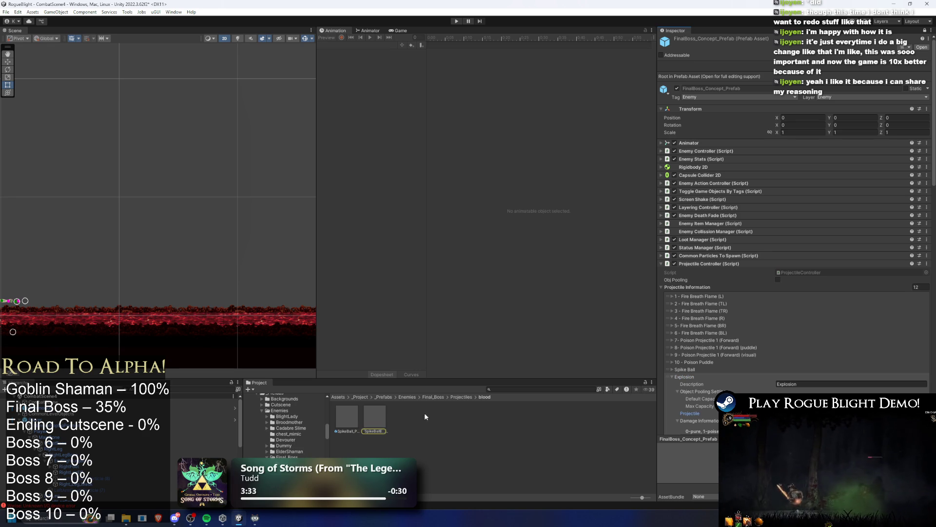
{"action": "left_click", "coordinate": [683, 369]}
{"action": "left_click", "coordinate": [797, 377]}
{"action": "key", "text": "Home"}
{"action": "type", "text": "11 -"}
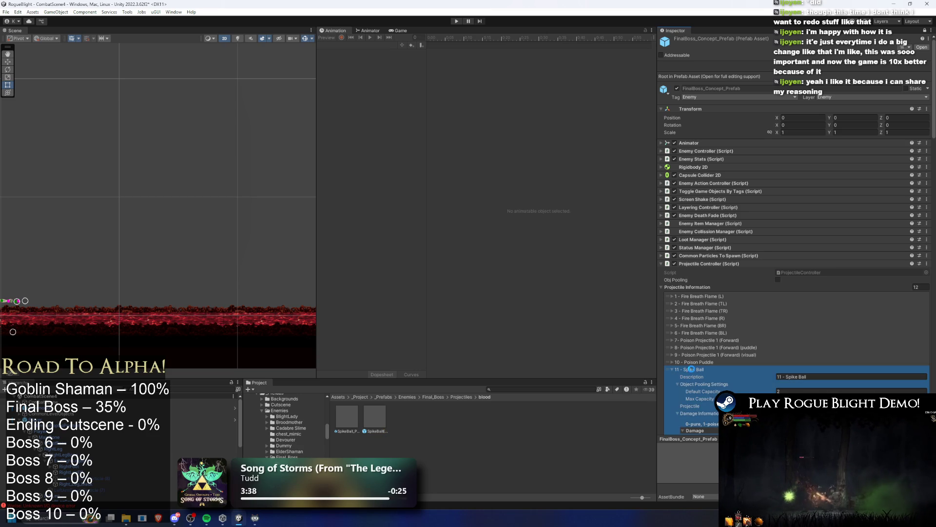
{"action": "left_click", "coordinate": [691, 369]}
- Rename the Explosion entry's description to '12 - Explosion' and select the SpikeBallExplosion asset
{"action": "left_click", "coordinate": [692, 377]}
{"action": "left_click", "coordinate": [816, 384]}
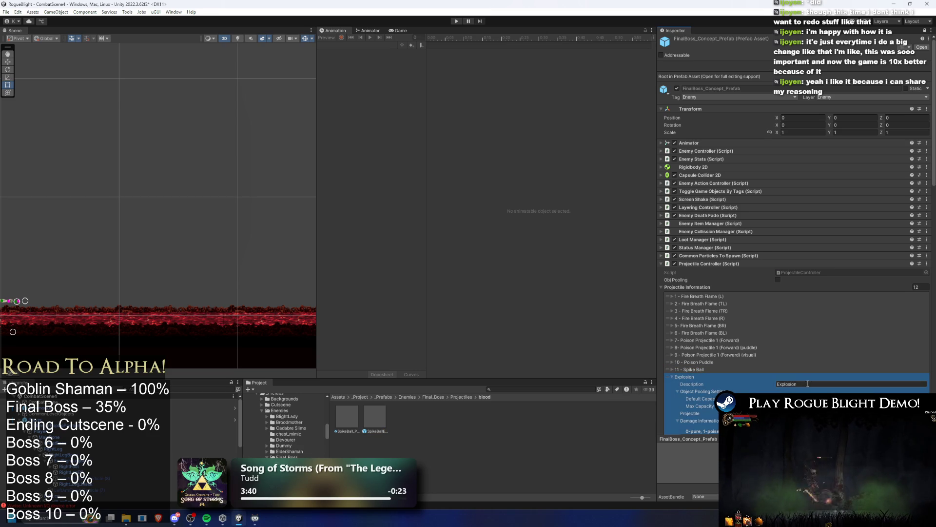
{"action": "key", "text": "Home"}
{"action": "type", "text": "12 -"}
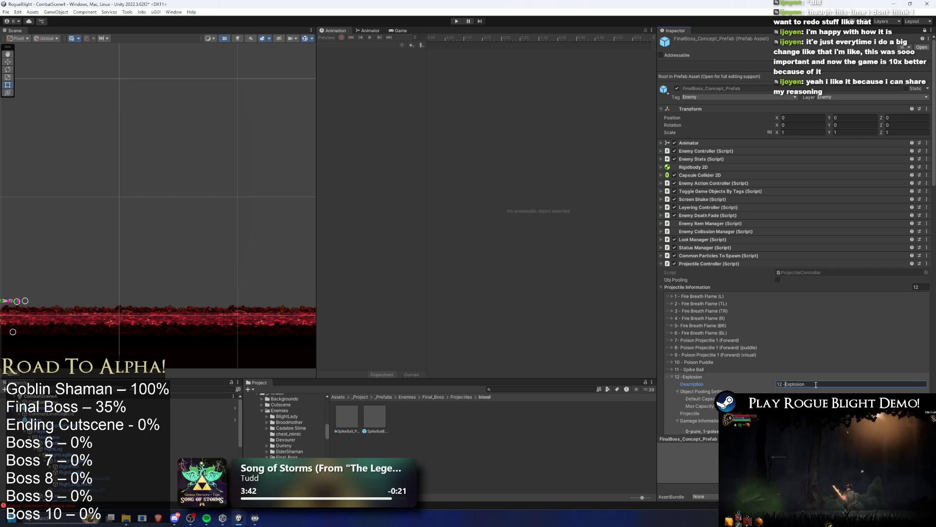
{"action": "key", "text": "Return"}
{"action": "left_click", "coordinate": [384, 415]}
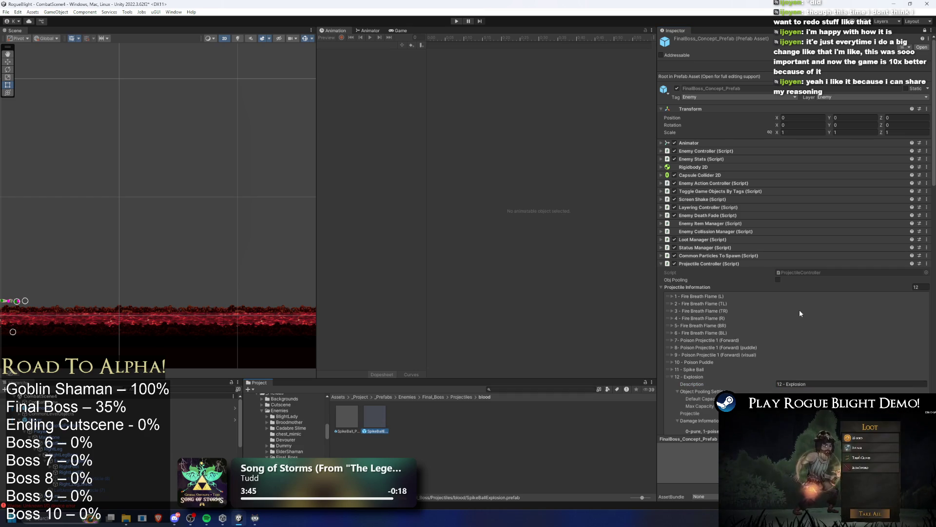
{"action": "scroll", "coordinate": [840, 368], "scroll_direction": "down", "scroll_amount": 5}
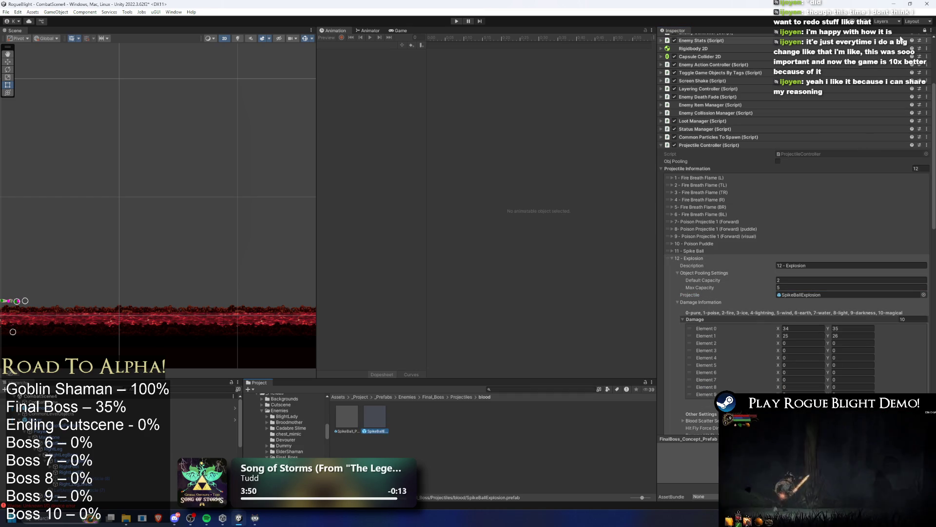
- Set the explosion's first Custom Radious Tween element Scale To value to 4
{"action": "left_click", "coordinate": [924, 30]}
{"action": "left_click", "coordinate": [805, 167]}
{"action": "type", "text": "1"}
{"action": "key", "text": "BackSpace"}
{"action": "type", "text": "4"}
{"action": "key", "text": "Return"}
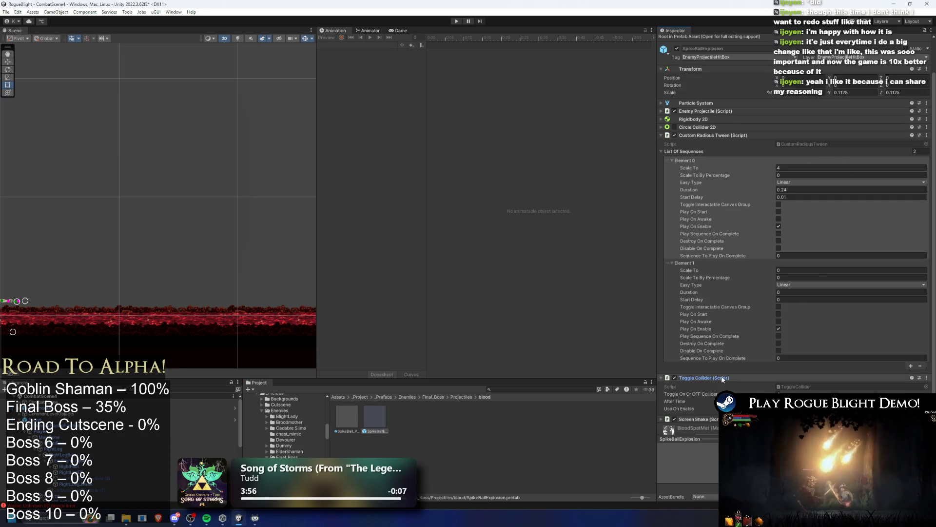
- Review the SpikeBall_Projectile and flamethrower prefabs, then reselect FinalBoss_Concept_Prefab
{"action": "left_click", "coordinate": [758, 110]}
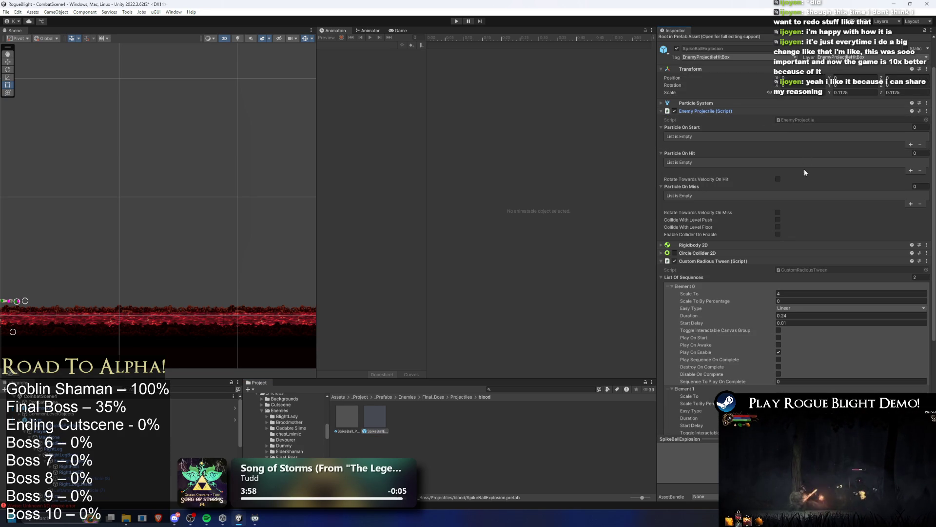
{"action": "left_click", "coordinate": [347, 417]}
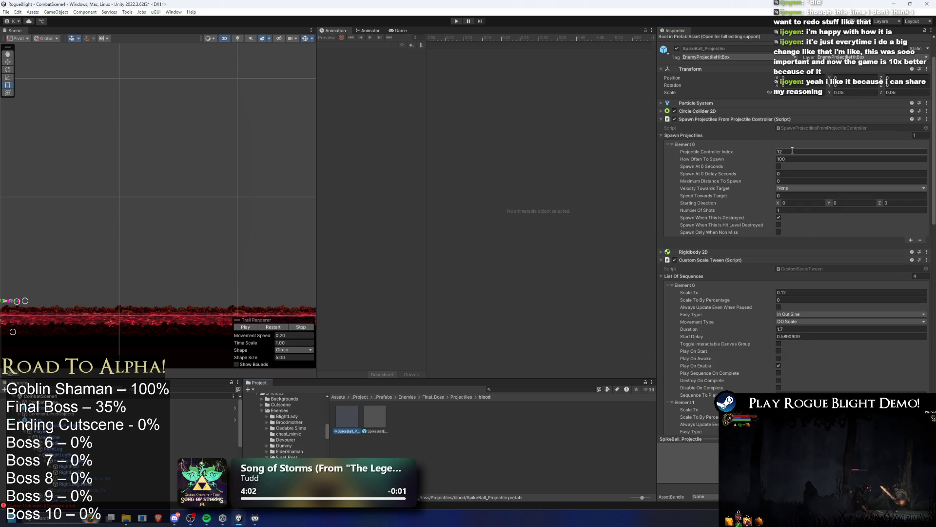
{"action": "left_click", "coordinate": [464, 397]}
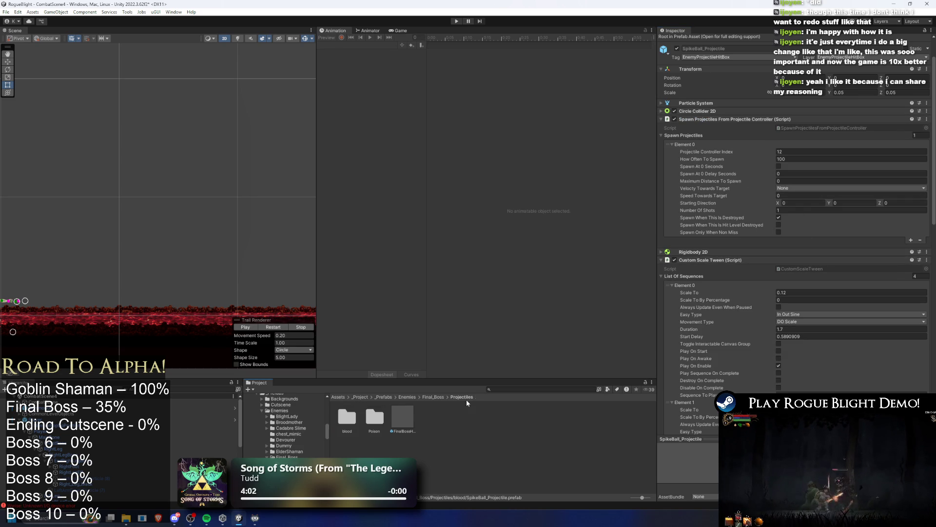
{"action": "left_click", "coordinate": [404, 418]}
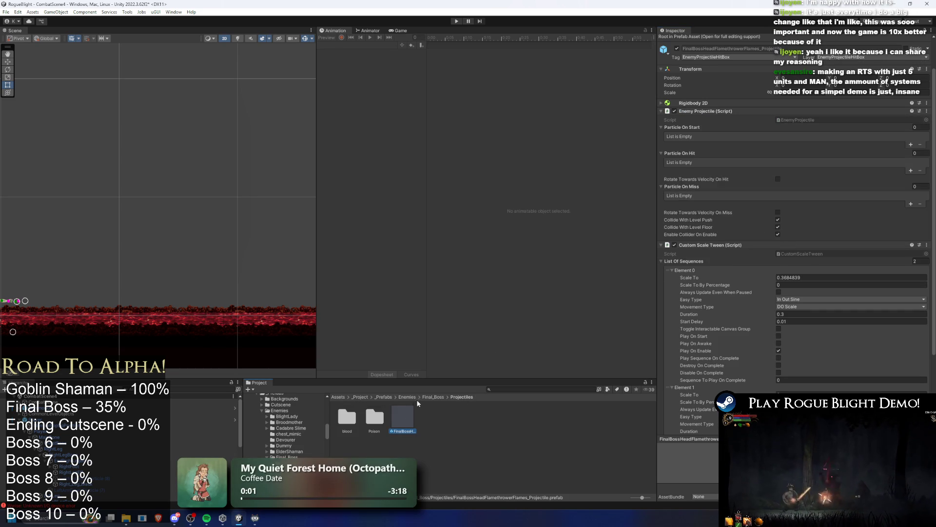
{"action": "left_click", "coordinate": [347, 417]}
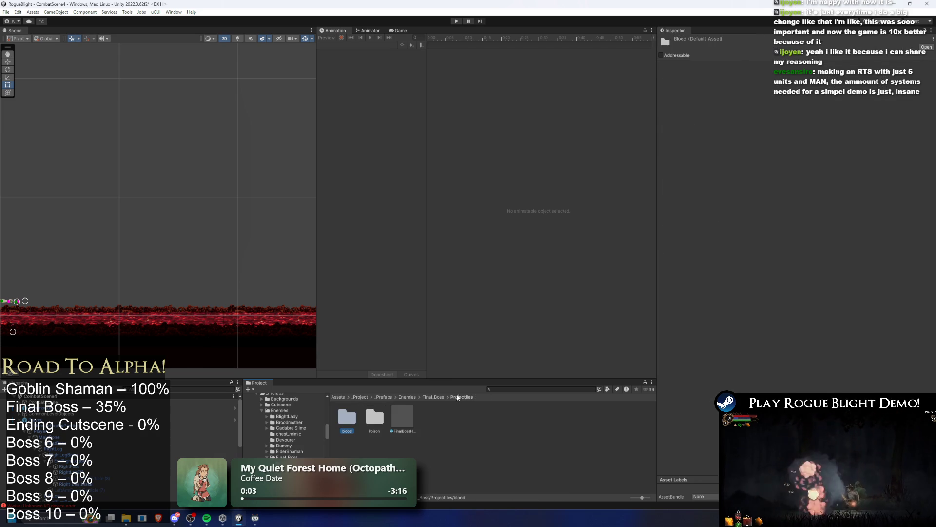
{"action": "left_click", "coordinate": [433, 397]}
{"action": "left_click", "coordinate": [403, 418]}
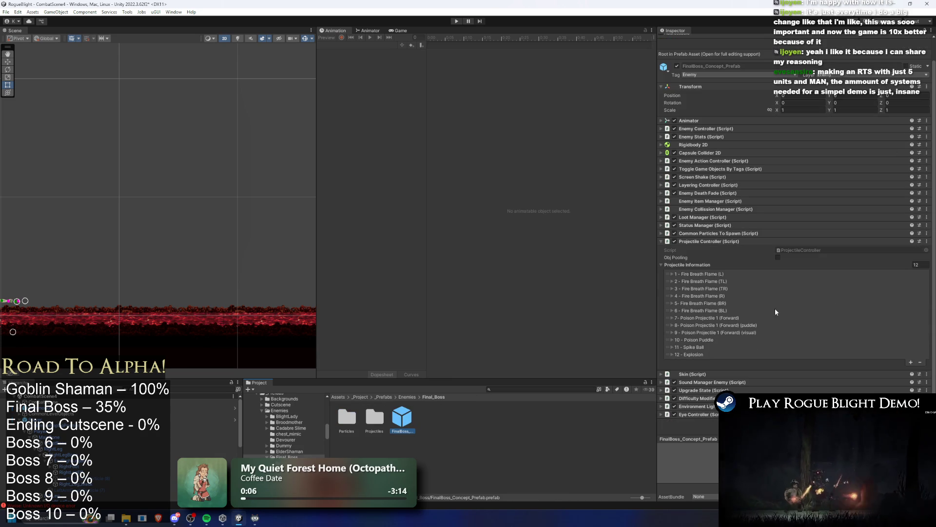
- With the 12 - Explosion entry selected, save and run a Blight Core playtest, then stop it
{"action": "left_click", "coordinate": [702, 353]}
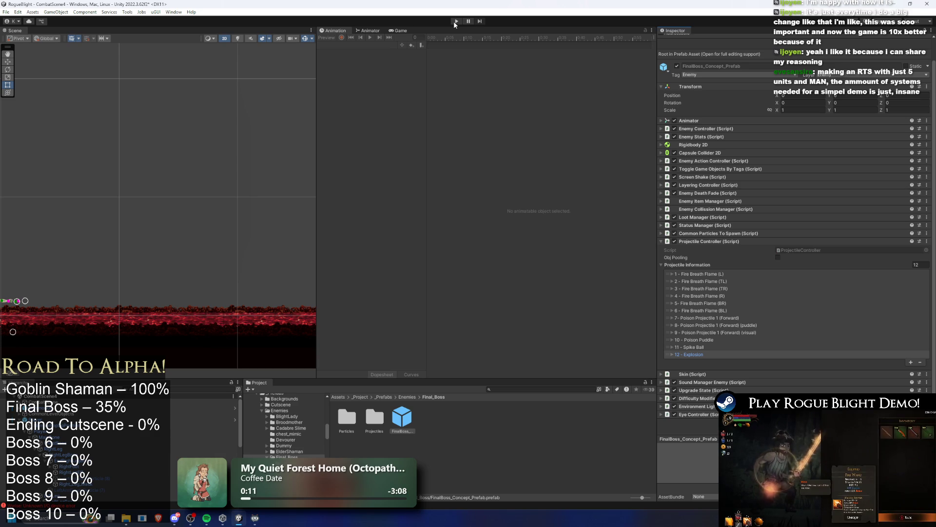
{"action": "key", "text": "ctrl+s"}
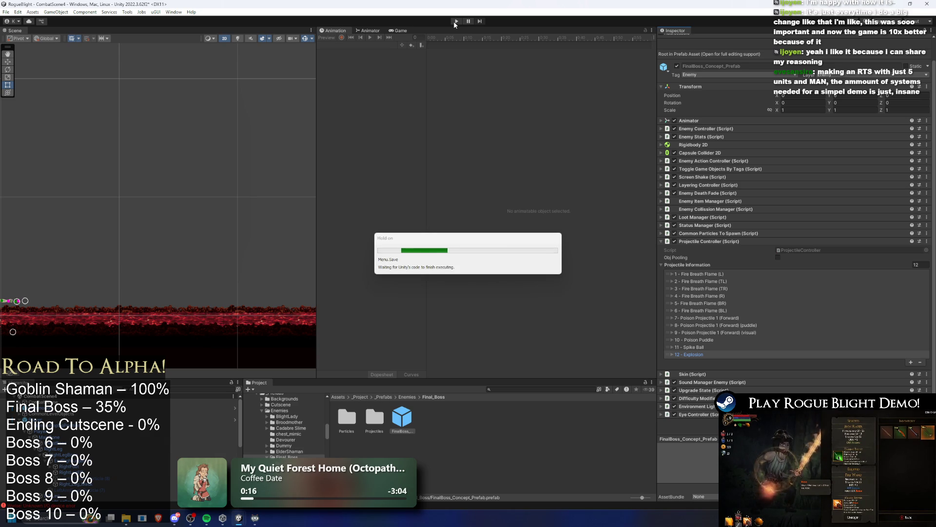
{"action": "left_click", "coordinate": [453, 21]}
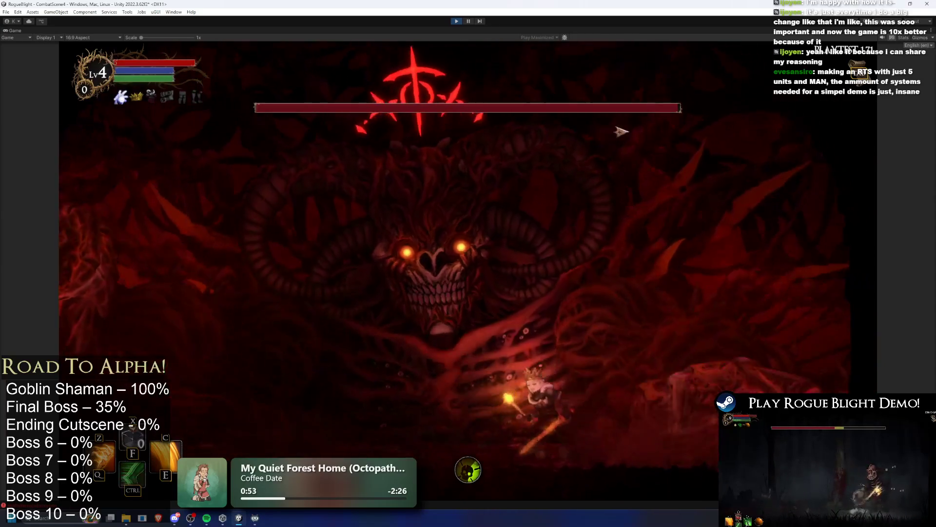
{"action": "left_click", "coordinate": [468, 22]}
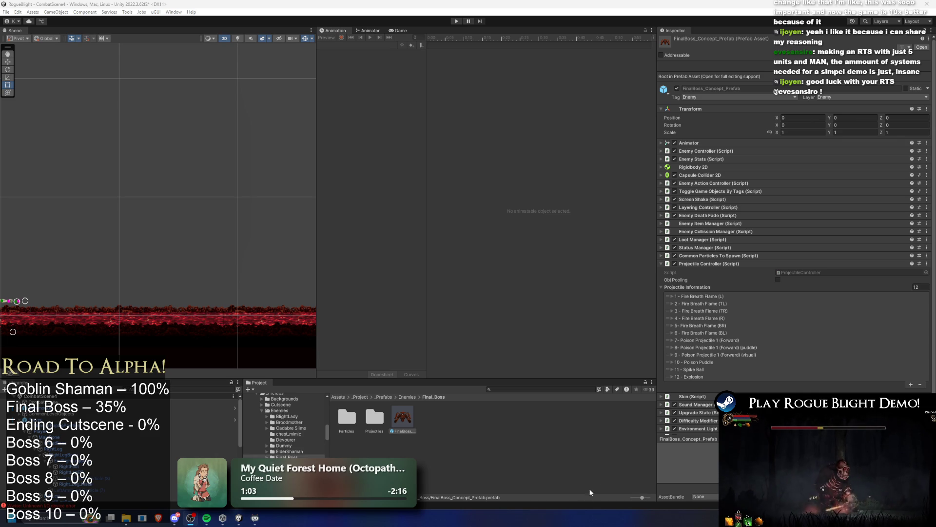
- Enable Spawn Spawners Position in 11 - Spike Ball's Spawn Information and save the project
{"action": "left_click", "coordinate": [712, 370]}
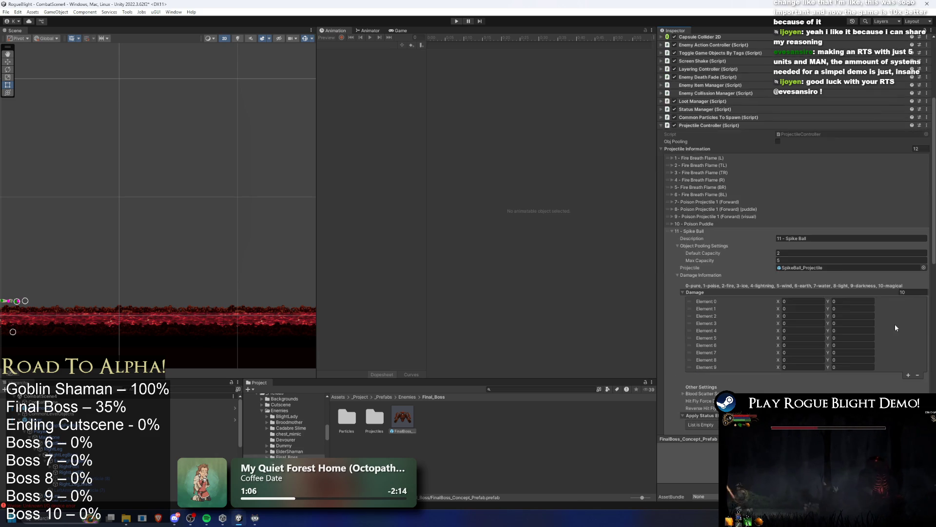
{"action": "scroll", "coordinate": [894, 326], "scroll_direction": "down", "scroll_amount": 10}
{"action": "scroll", "coordinate": [903, 308], "scroll_direction": "down", "scroll_amount": 2}
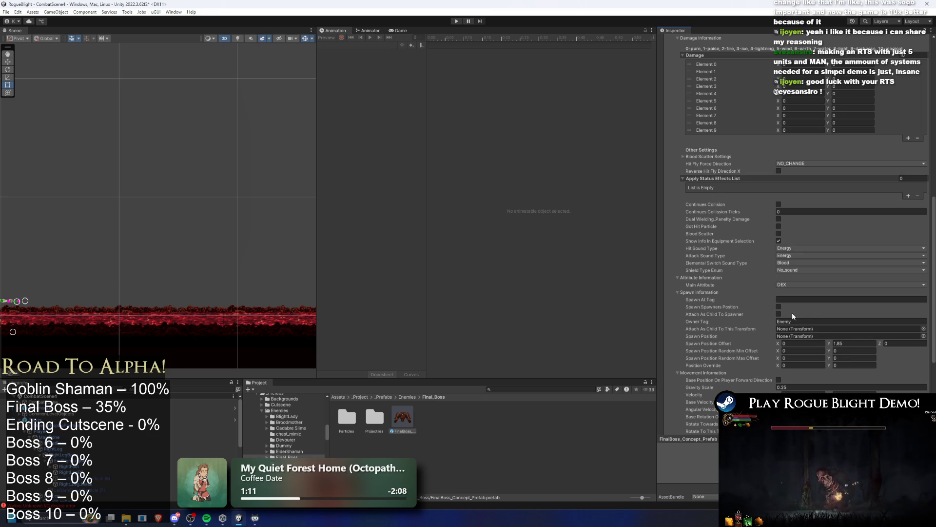
{"action": "left_click", "coordinate": [778, 306]}
{"action": "left_click", "coordinate": [807, 299]}
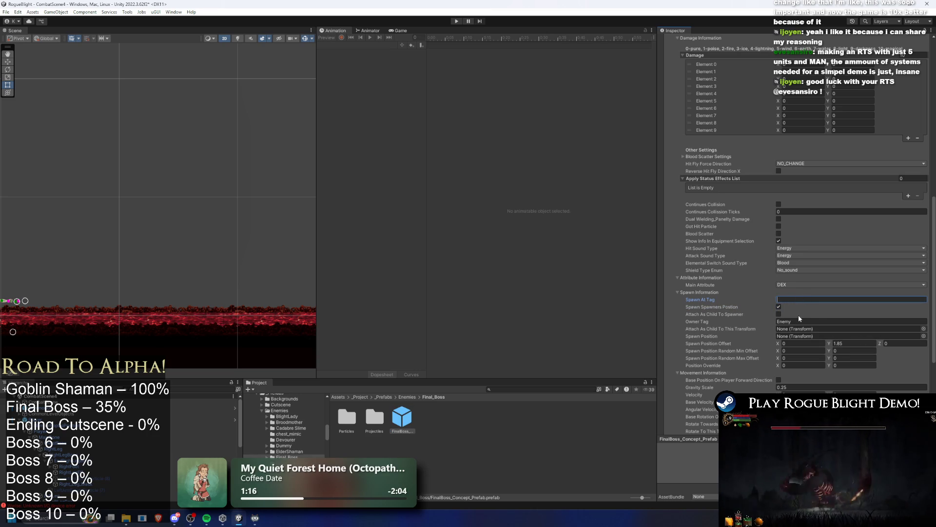
{"action": "scroll", "coordinate": [878, 322], "scroll_direction": "down", "scroll_amount": 5}
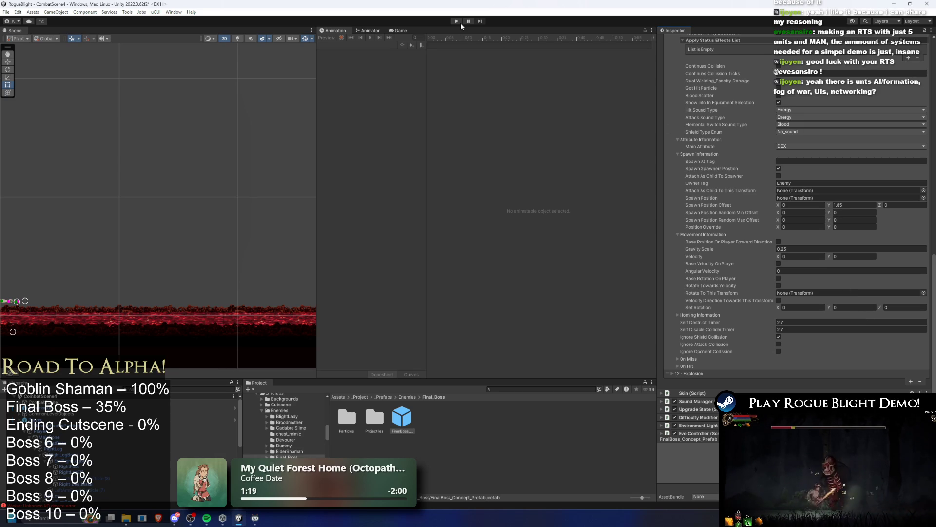
{"action": "key", "text": "ctrl+s"}
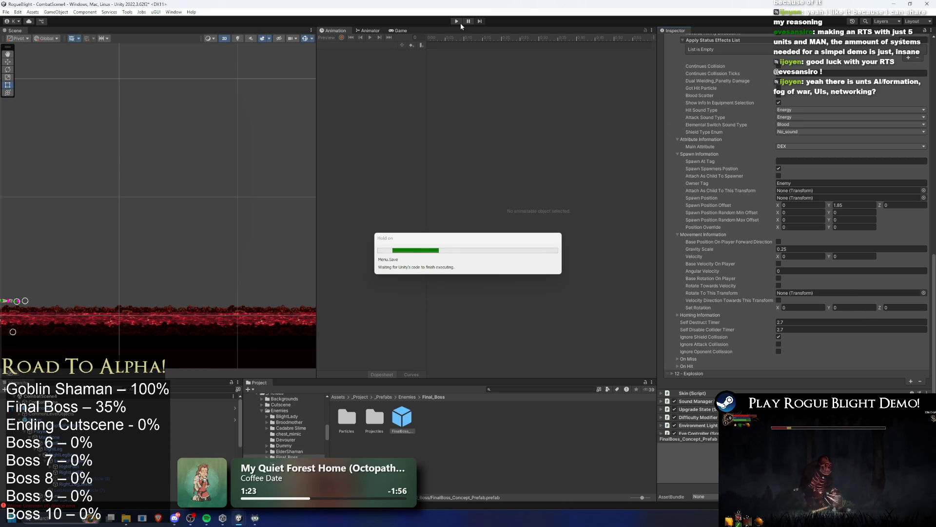
- Enter play mode and start the Blight Core fight, moving the character left and right
{"action": "left_click", "coordinate": [461, 22]}
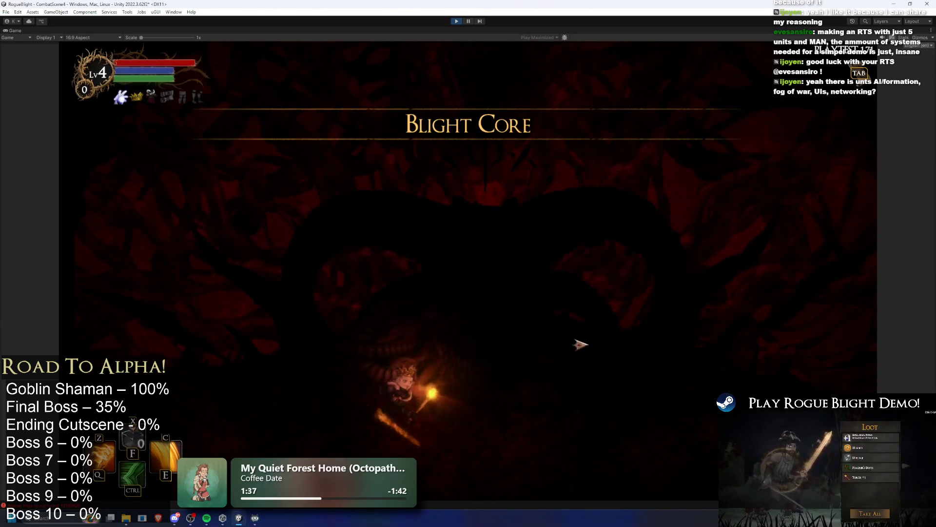
{"action": "left_click", "coordinate": [493, 281]}
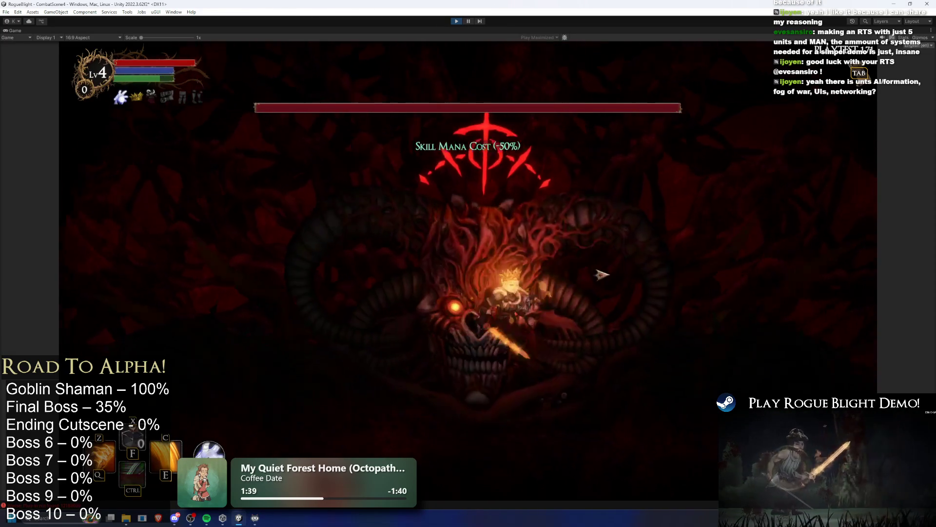
{"action": "key", "text": "a"}
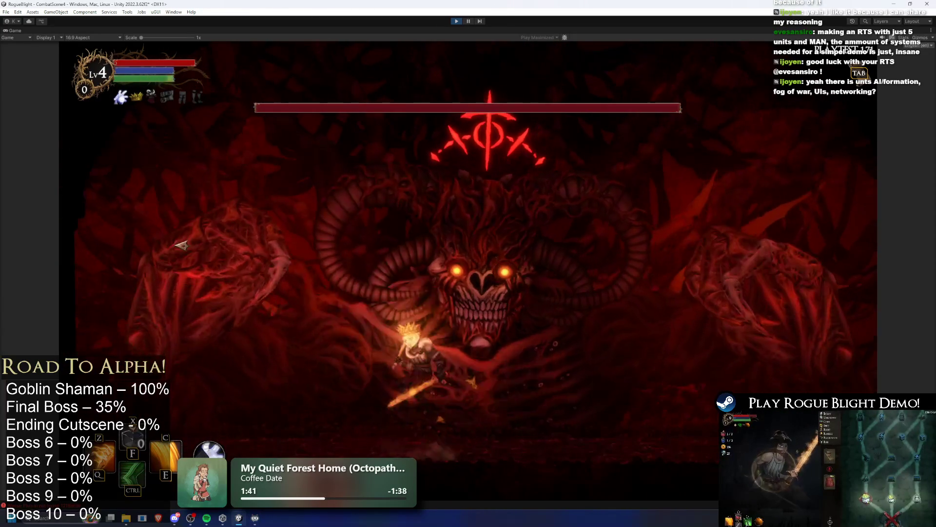
{"action": "key", "text": "d"}
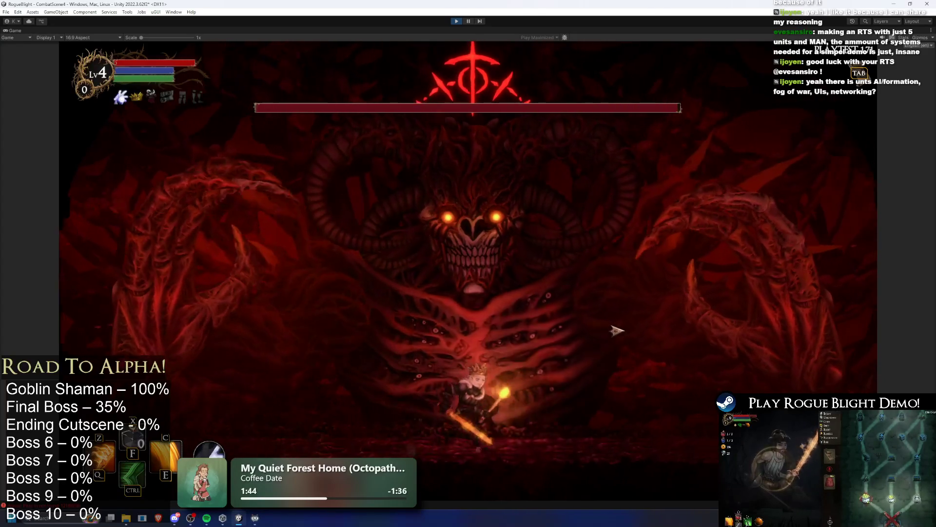
{"action": "key", "text": "a"}
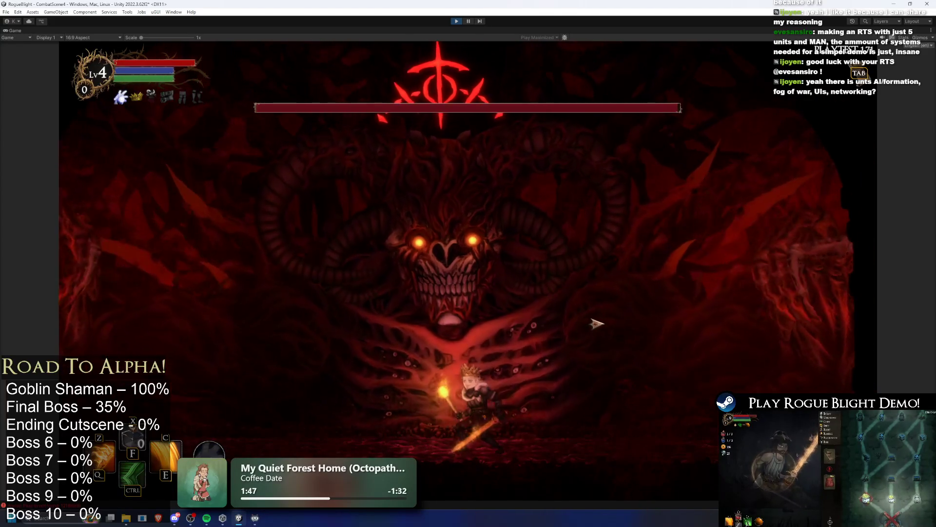
{"action": "key", "text": "d"}
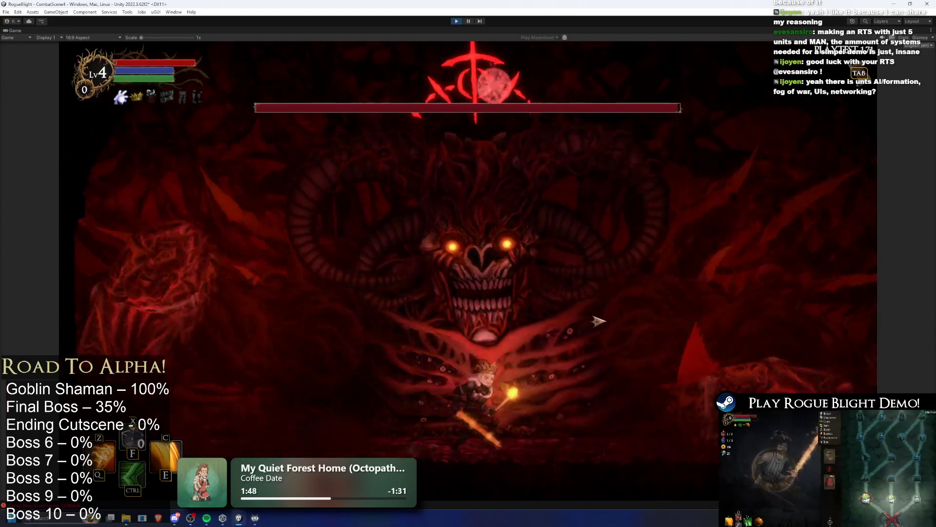
- Dodge the red orbs and attack the boss, then pause on the in-game menu
{"action": "key", "text": "a"}
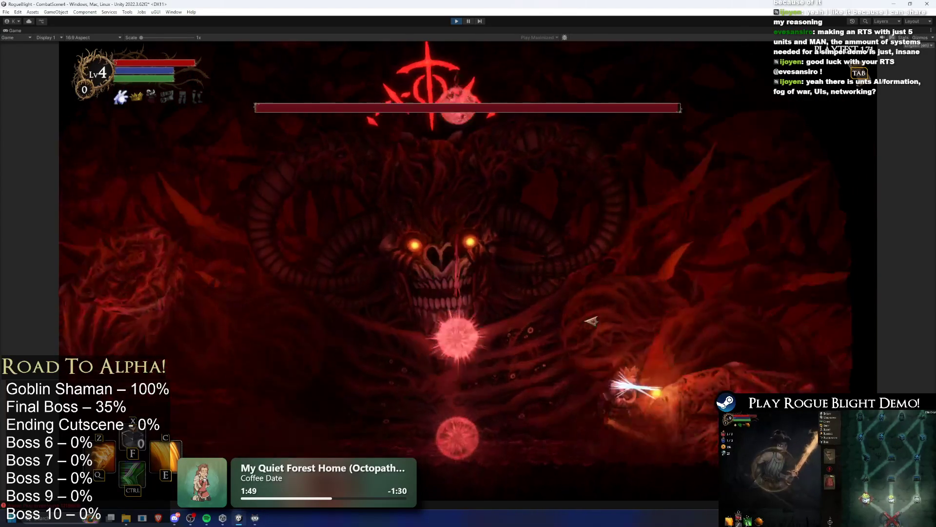
{"action": "key", "text": "d"}
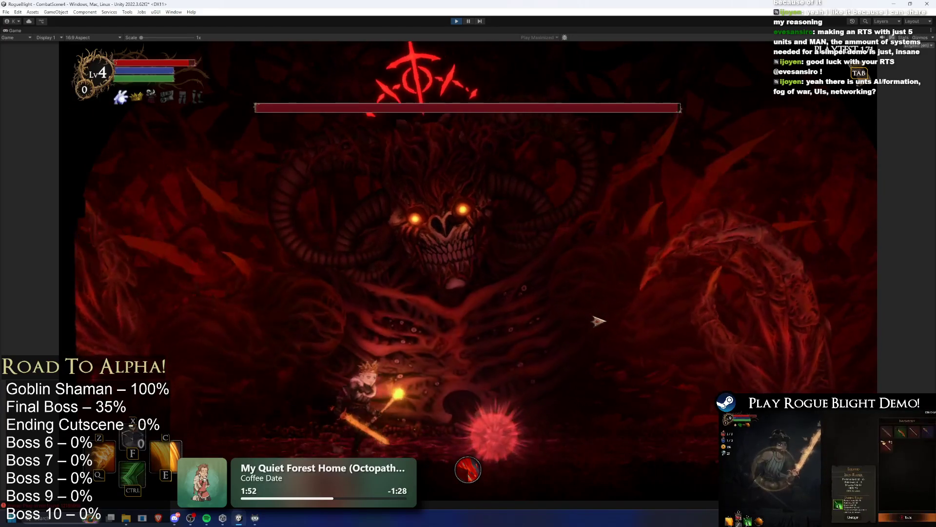
{"action": "key", "text": "a"}
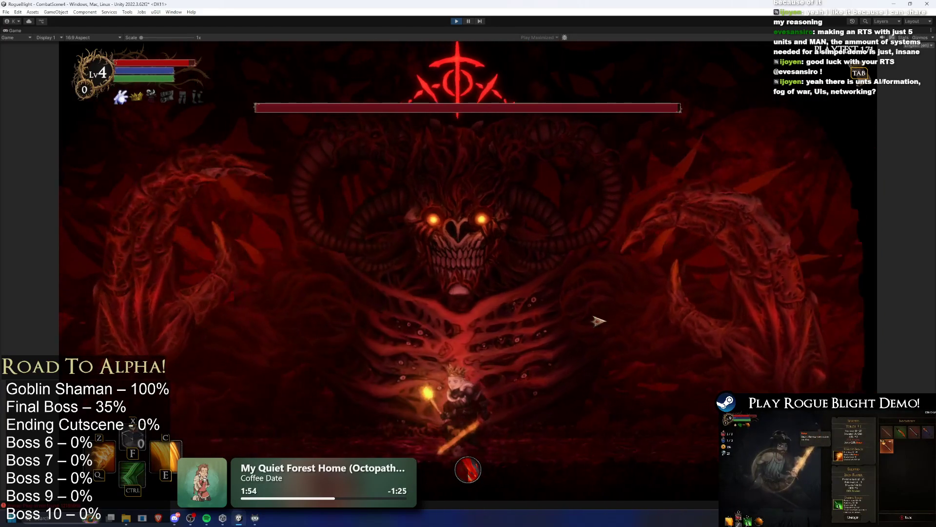
{"action": "key", "text": "a"}
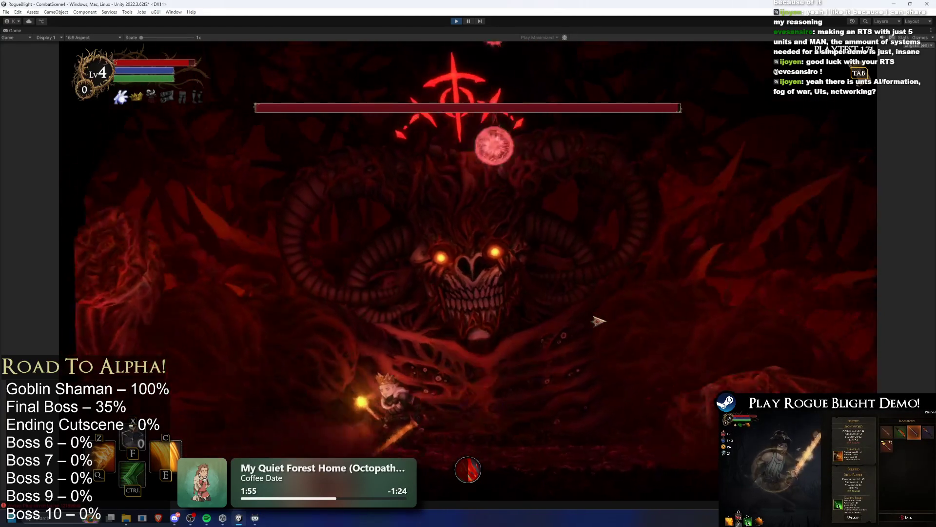
{"action": "key", "text": "d"}
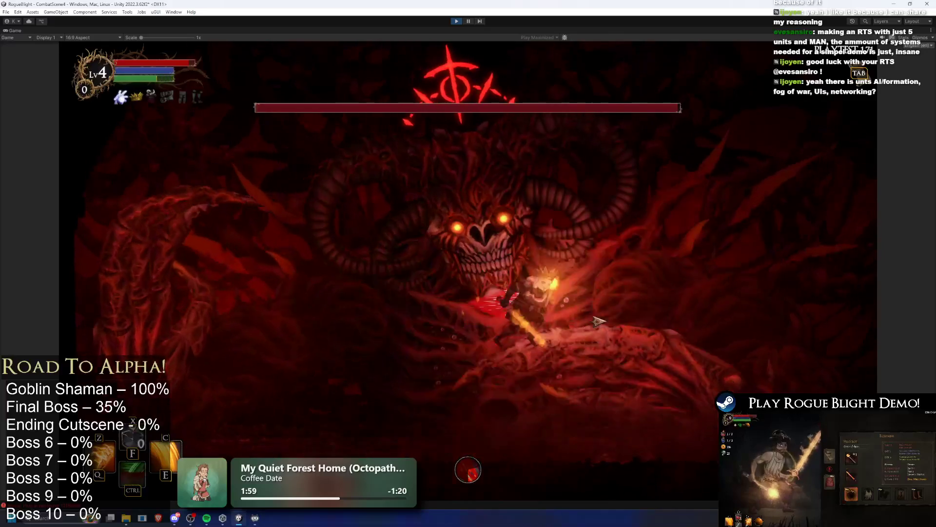
{"action": "left_click", "coordinate": [598, 323]}
{"action": "key", "text": "a"}
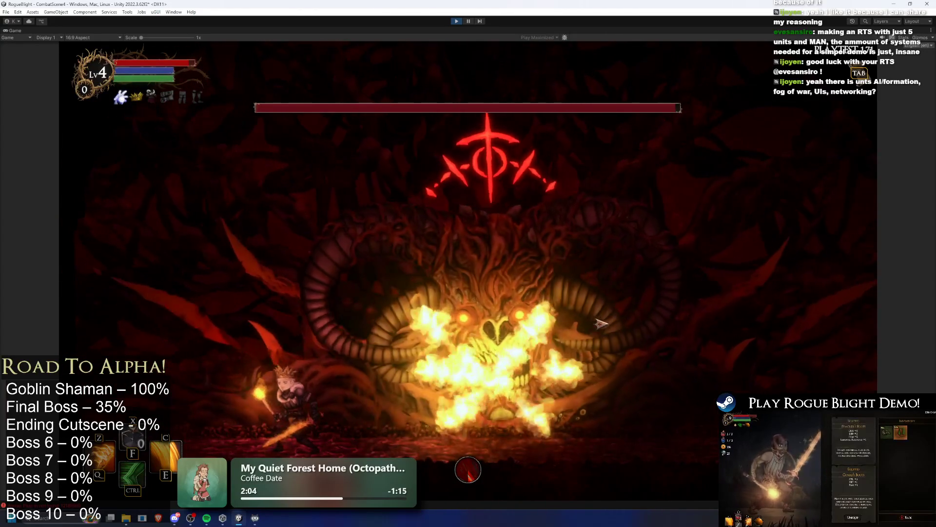
{"action": "key", "text": "d"}
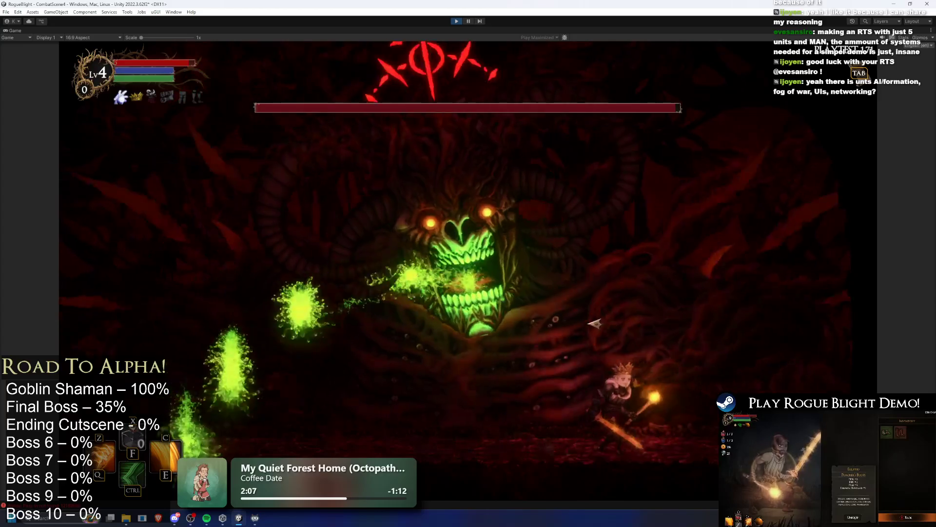
{"action": "key", "text": "Escape"}
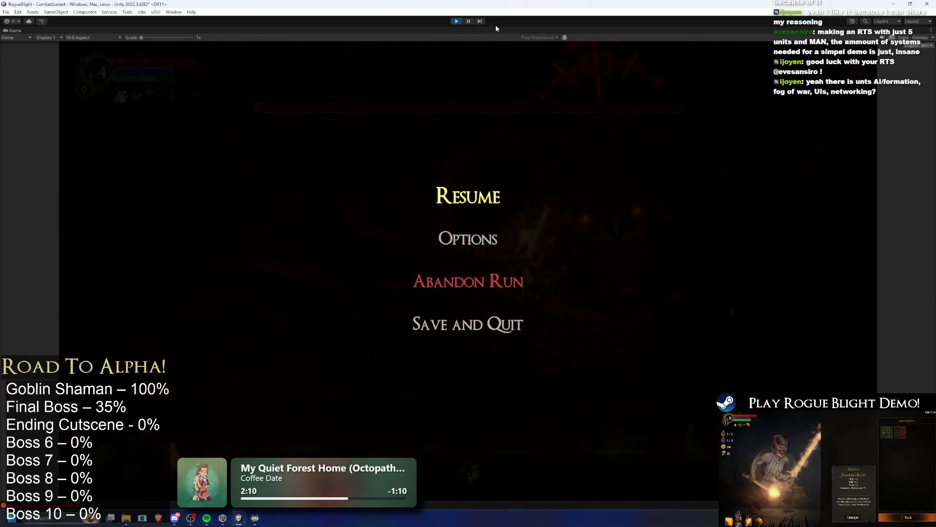
{"action": "left_click", "coordinate": [456, 21]}
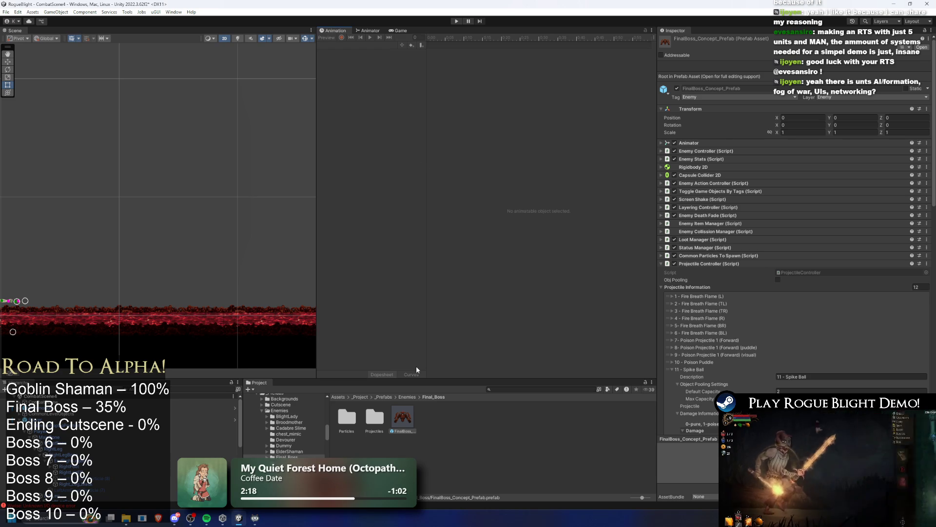
{"action": "left_click", "coordinate": [692, 369]}
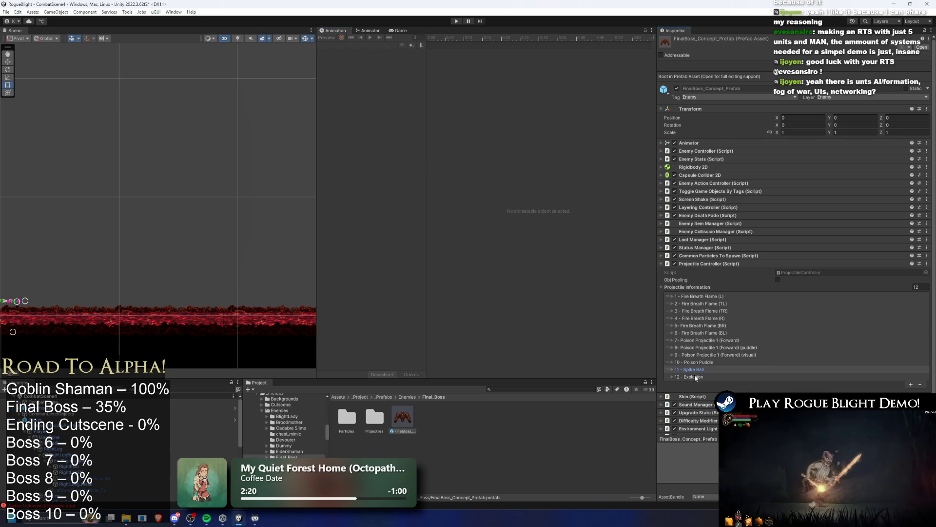
{"action": "left_click", "coordinate": [695, 375]}
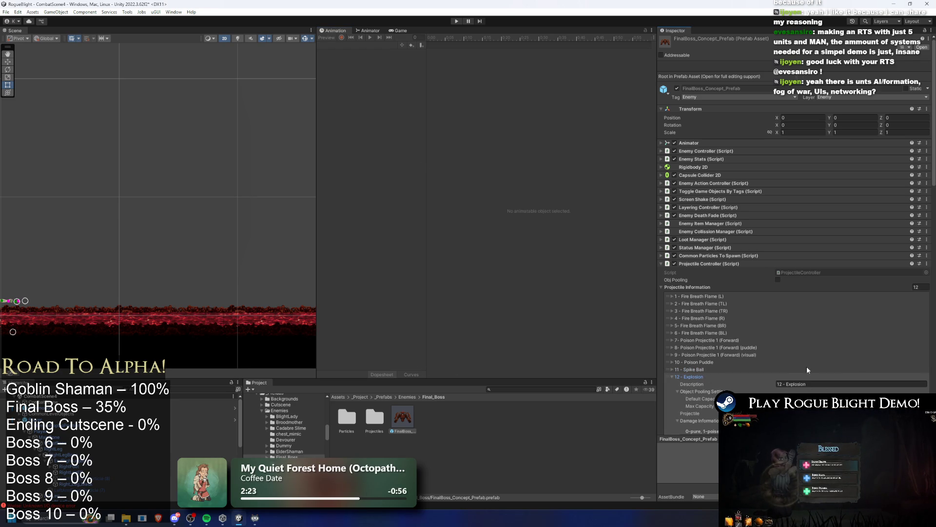
{"action": "scroll", "coordinate": [808, 370], "scroll_direction": "down", "scroll_amount": 3}
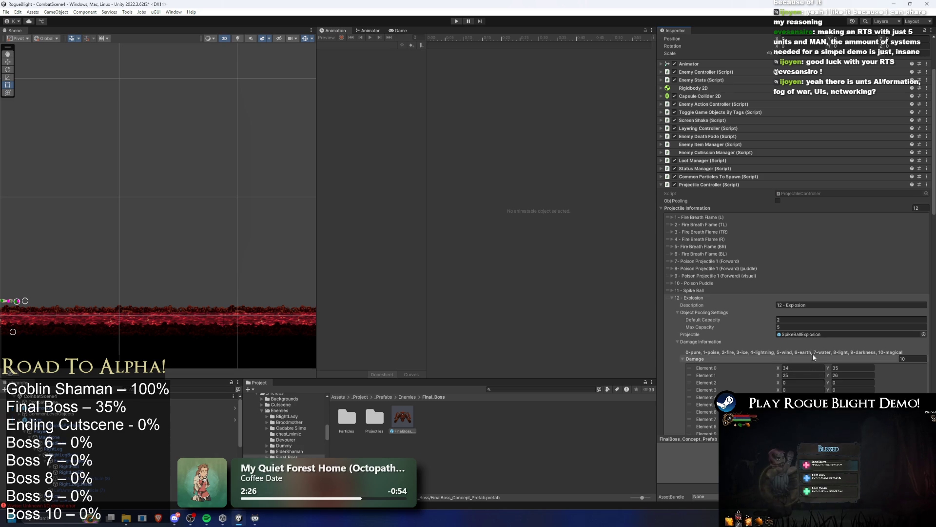
{"action": "scroll", "coordinate": [811, 376], "scroll_direction": "down", "scroll_amount": 15}
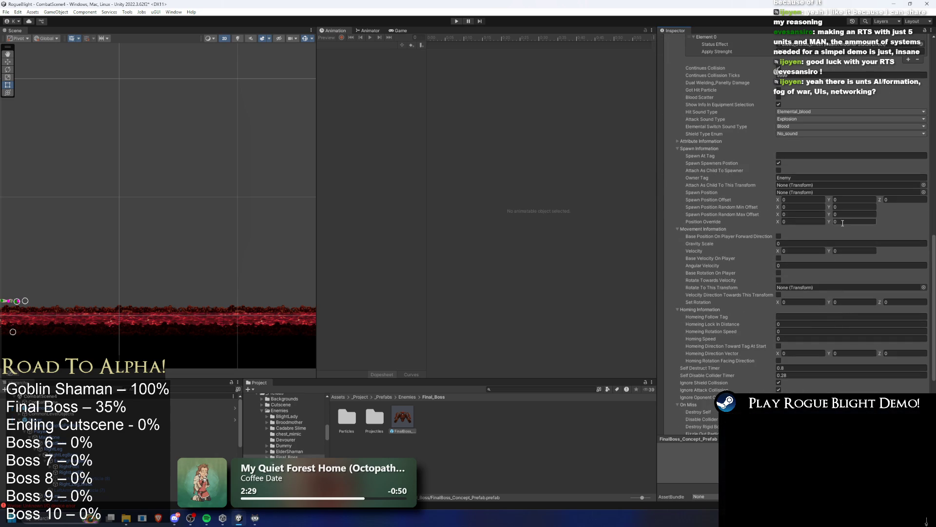
{"action": "scroll", "coordinate": [843, 221], "scroll_direction": "up", "scroll_amount": 12}
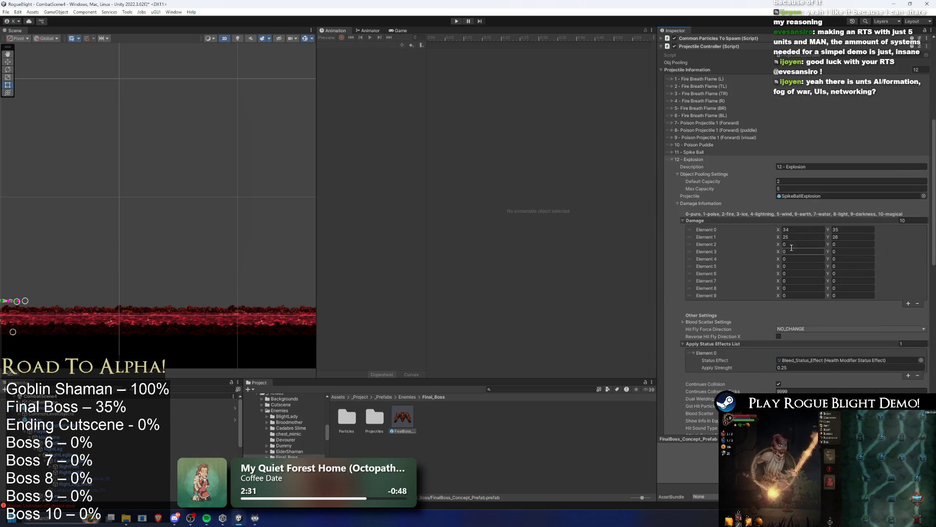
{"action": "left_click", "coordinate": [694, 159]}
{"action": "left_click", "coordinate": [693, 152]}
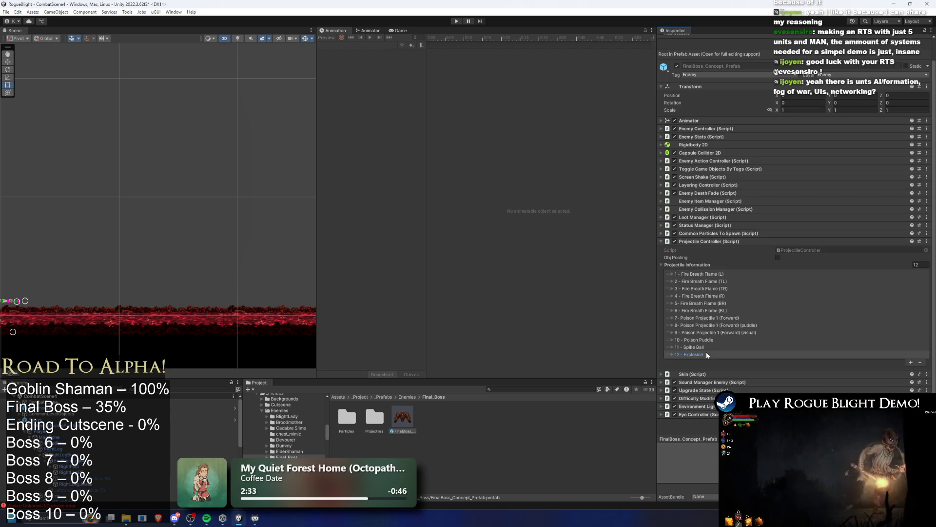
{"action": "scroll", "coordinate": [893, 283], "scroll_direction": "down", "scroll_amount": 8}
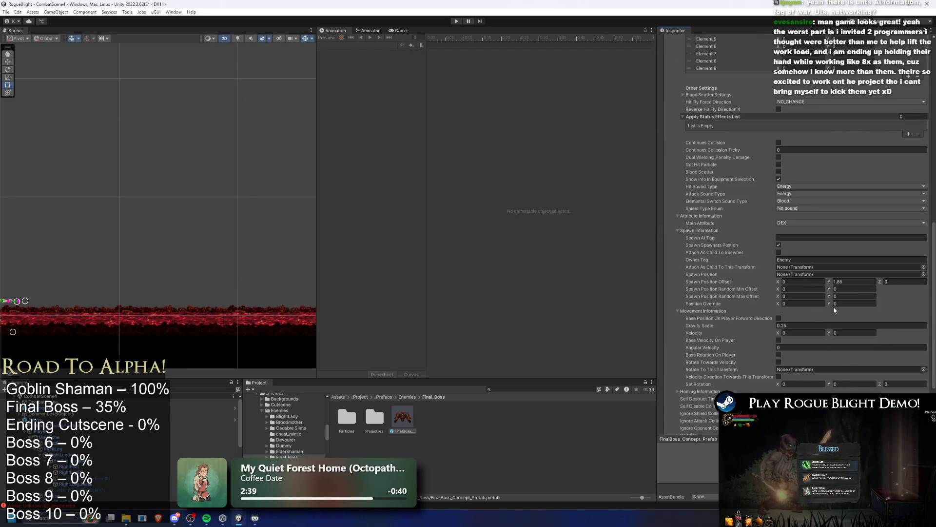
- Edit Spike Ball's random spawn position offset X fields, entering the value 1
{"action": "left_click", "coordinate": [820, 283]}
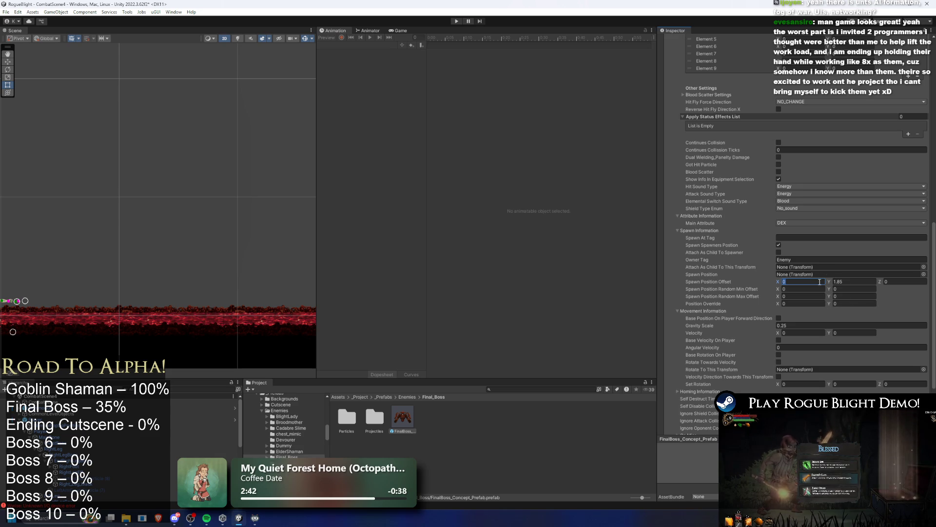
{"action": "left_click", "coordinate": [816, 289]}
{"action": "type", "text": "-"}
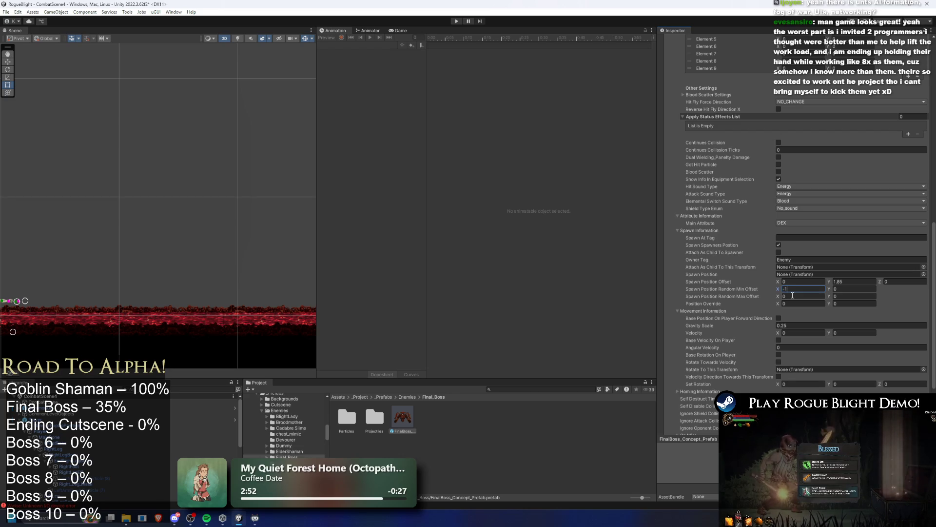
{"action": "type", "text": "1"}
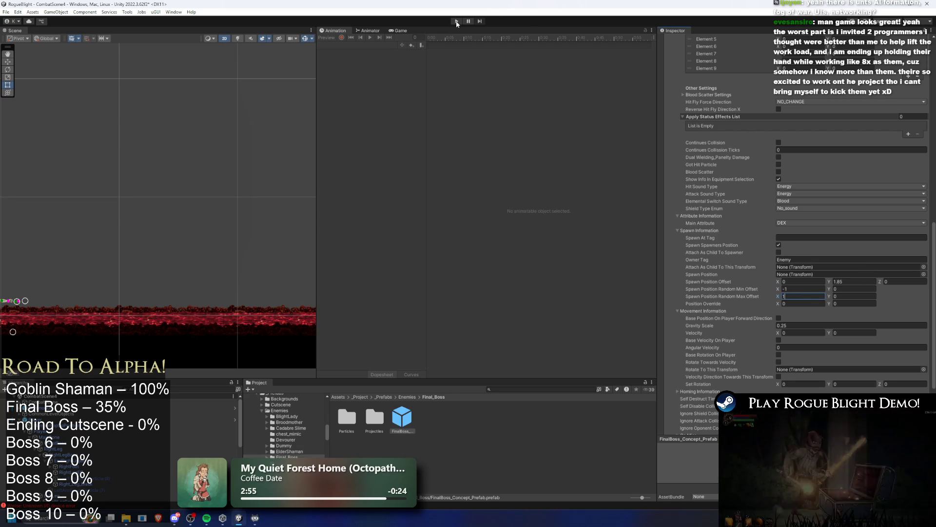
- Save the prefab, fight the final boss with slashes, dashes and jumps, then exit play mode
{"action": "key", "text": "ctrl+s"}
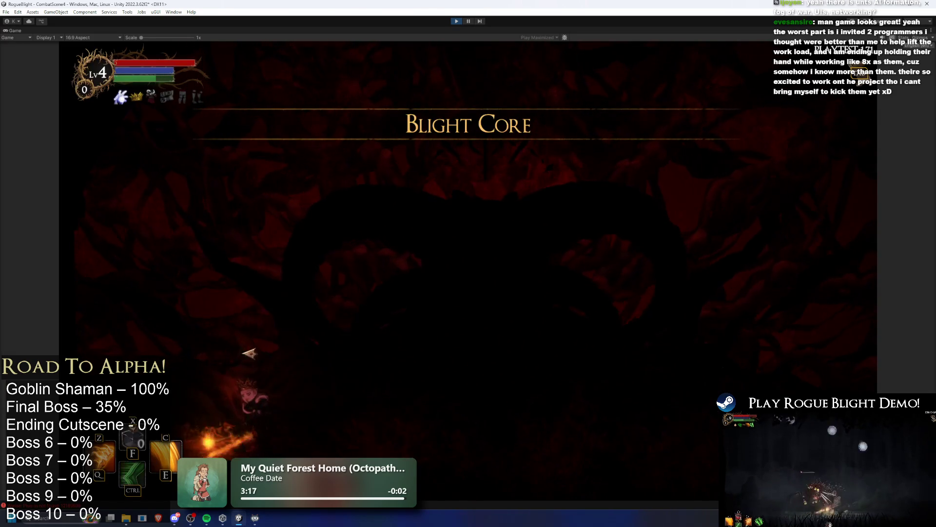
{"action": "left_click", "coordinate": [263, 361]}
{"action": "left_click", "coordinate": [439, 372]}
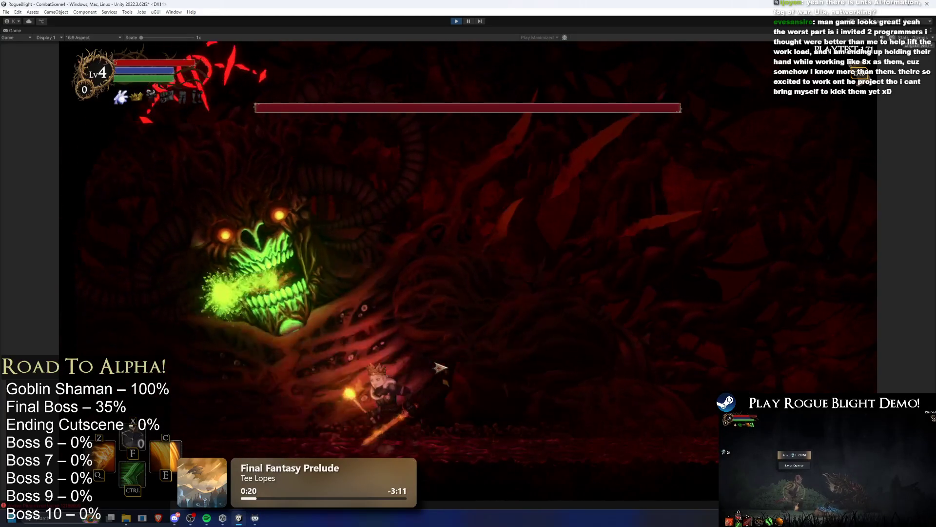
{"action": "key", "text": "ctrl"}
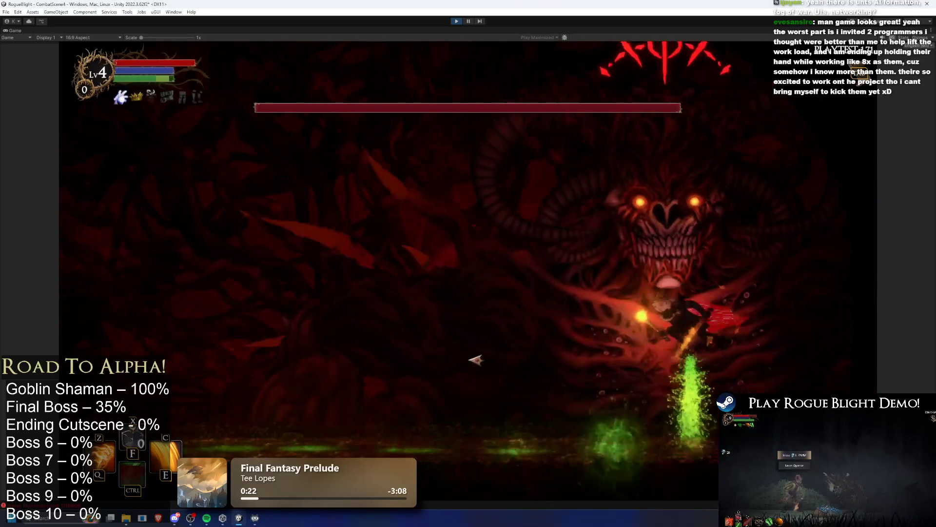
{"action": "left_click", "coordinate": [447, 365]}
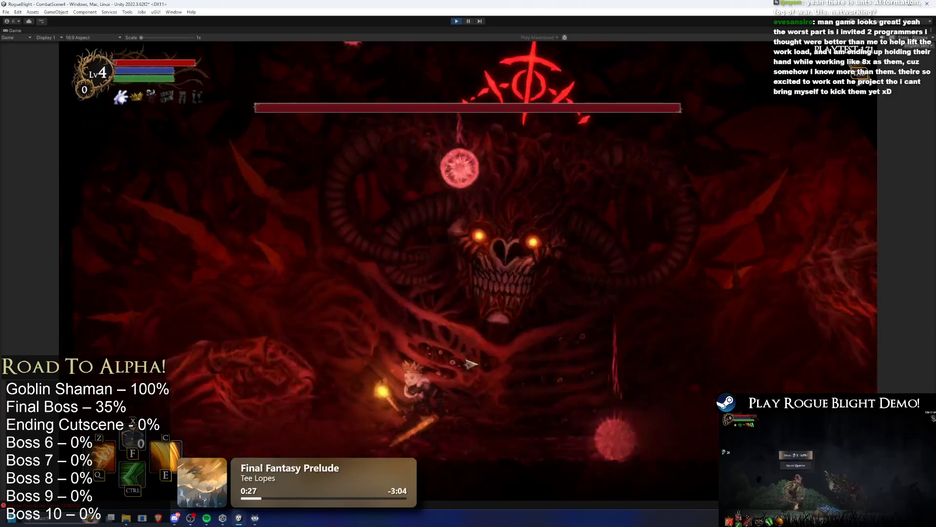
{"action": "key", "text": "ctrl"}
{"action": "key", "text": "space"}
{"action": "left_click", "coordinate": [456, 363]}
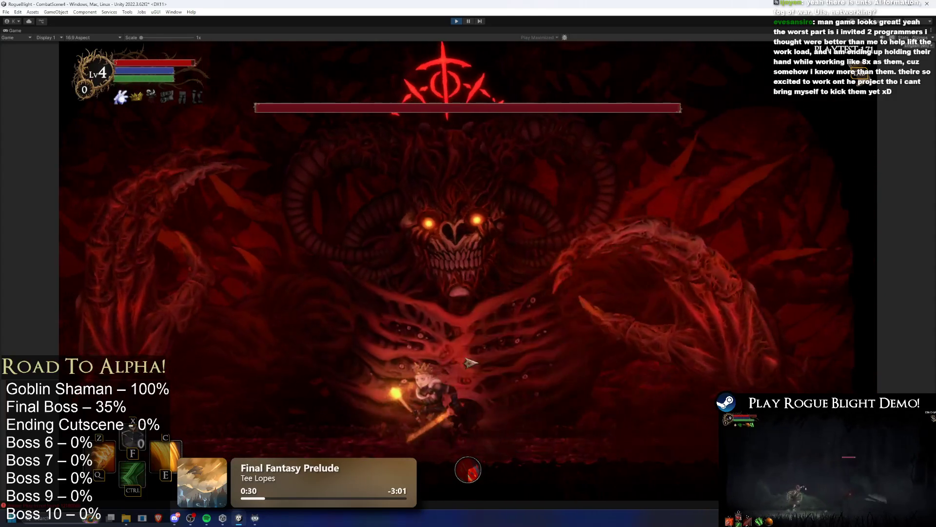
{"action": "key", "text": "d"}
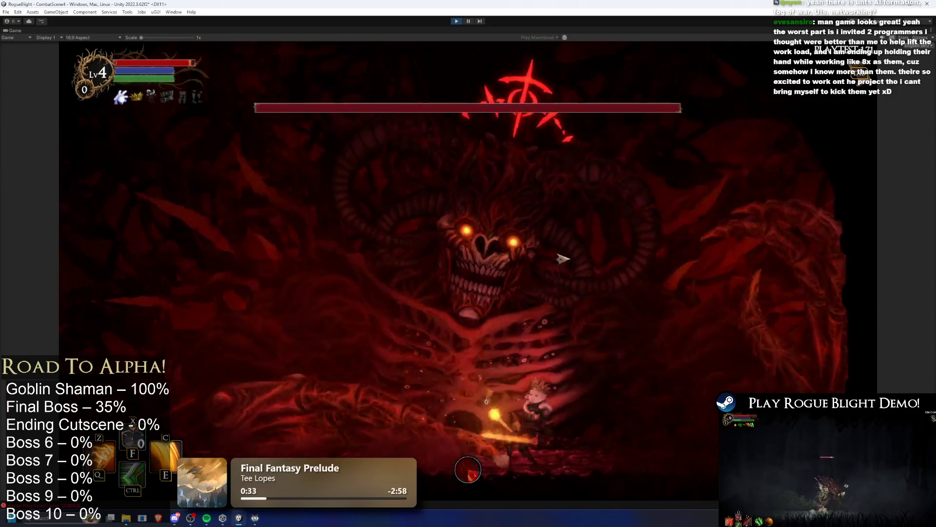
{"action": "key", "text": "ctrl+p"}
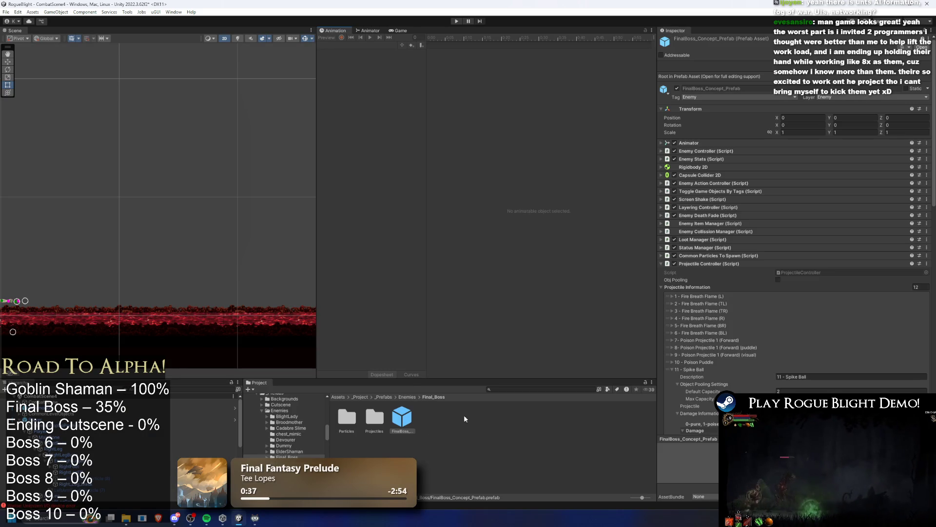
- Set Spike Ball's random spawn offset X values to 1.2 and 1, saving after each
{"action": "scroll", "coordinate": [800, 330], "scroll_direction": "down", "scroll_amount": 15}
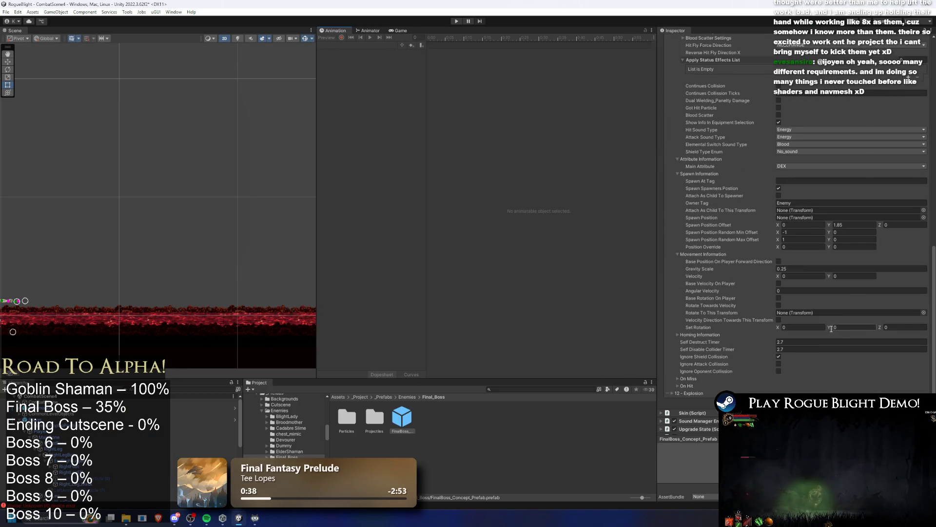
{"action": "left_click", "coordinate": [801, 234]}
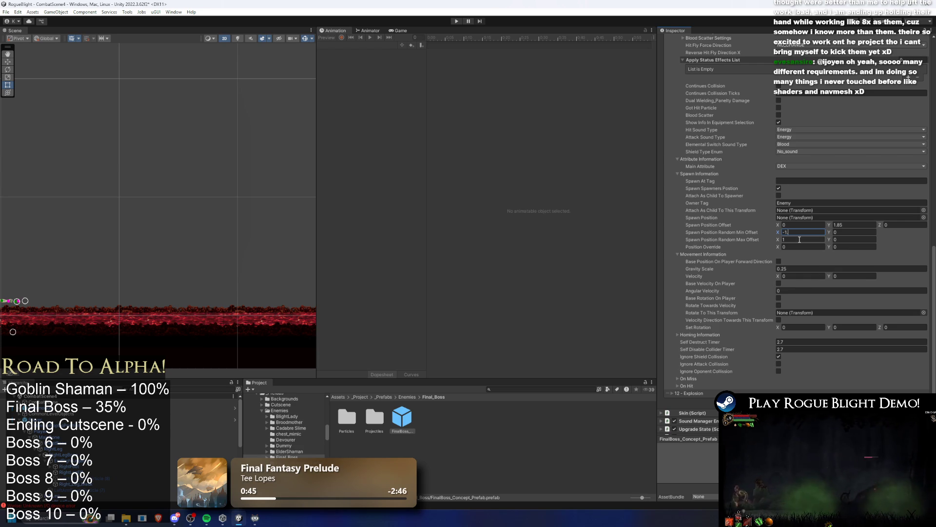
{"action": "type", "text": ".21.2"}
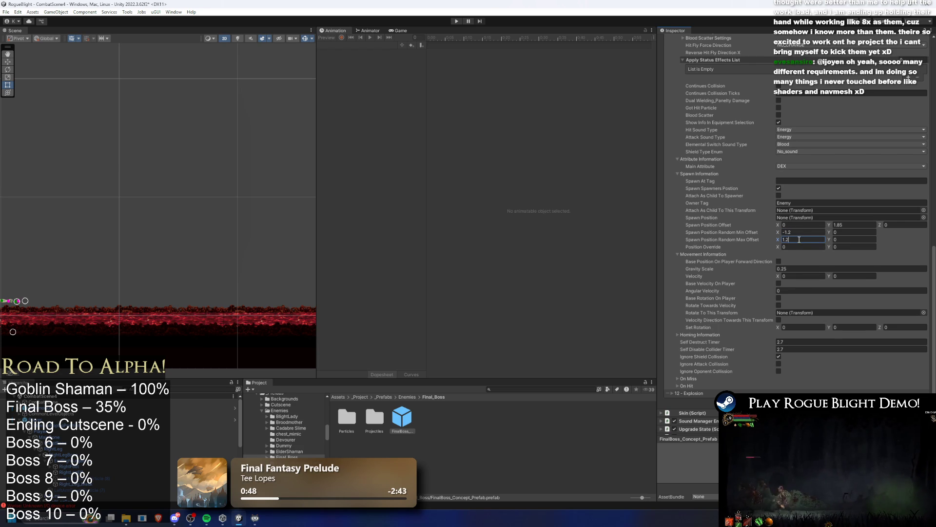
{"action": "key", "text": "ctrl+s"}
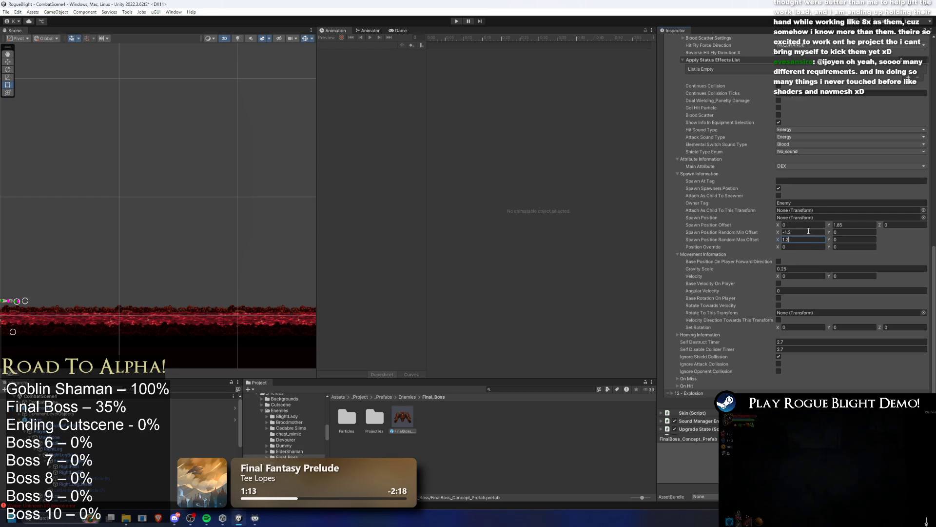
{"action": "left_click", "coordinate": [790, 234]}
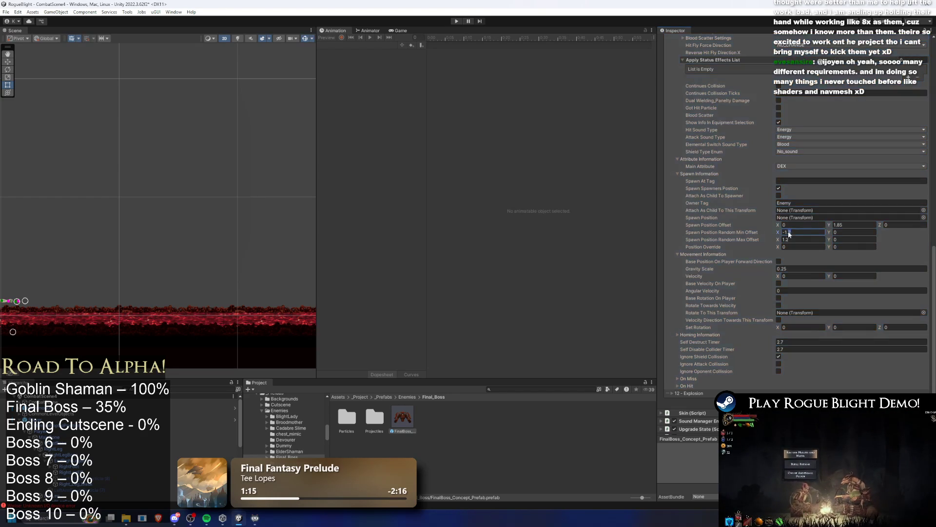
{"action": "type", "text": "-1.1"}
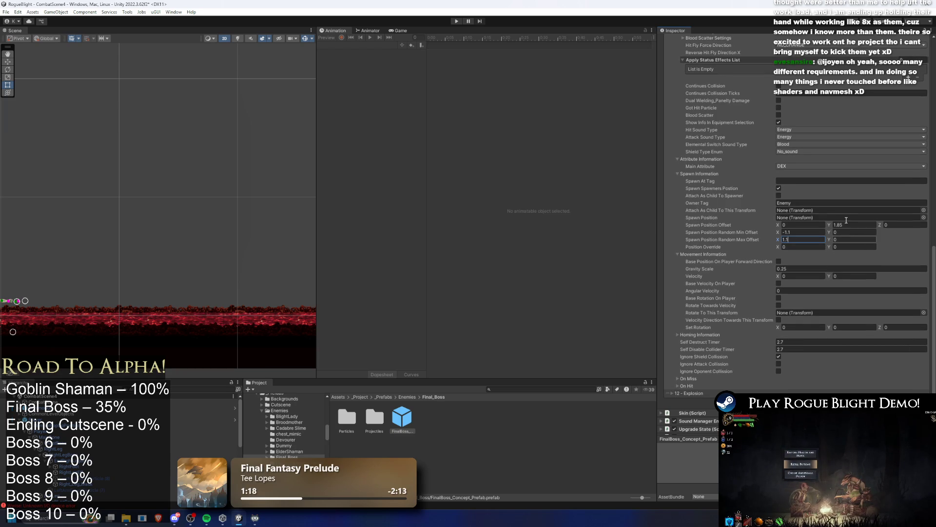
{"action": "key", "text": "ctrl+s"}
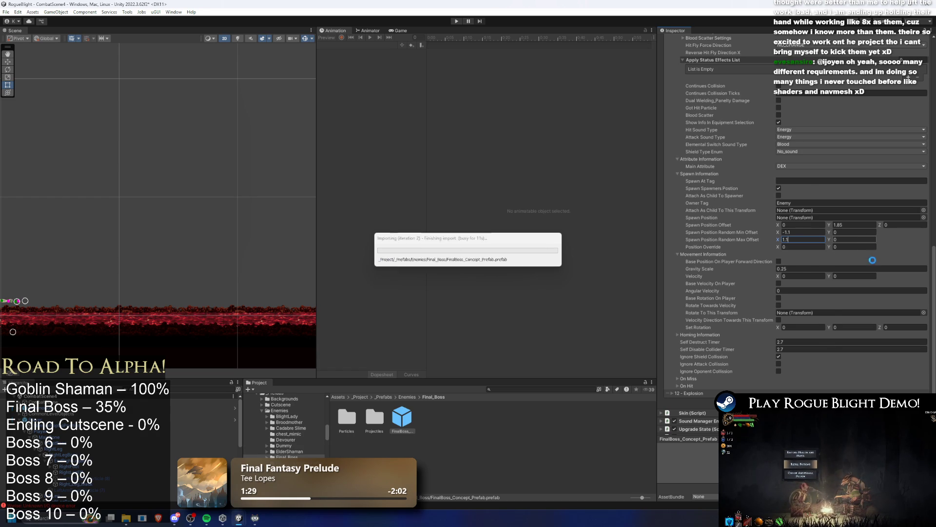
- Set the Spike Ball's horizontal velocity to -0.1
{"action": "scroll", "coordinate": [871, 260], "scroll_direction": "up", "scroll_amount": 3}
{"action": "scroll", "coordinate": [868, 258], "scroll_direction": "up", "scroll_amount": 3}
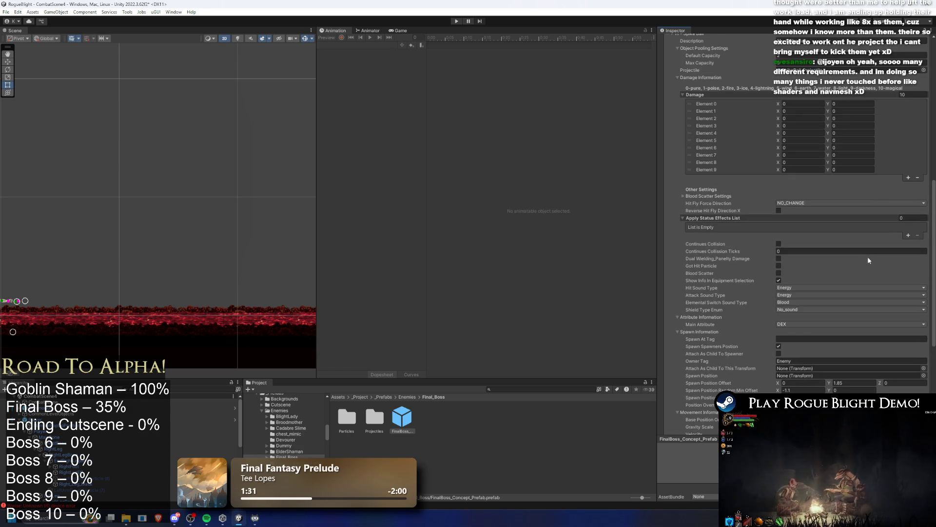
{"action": "scroll", "coordinate": [860, 242], "scroll_direction": "down", "scroll_amount": 7}
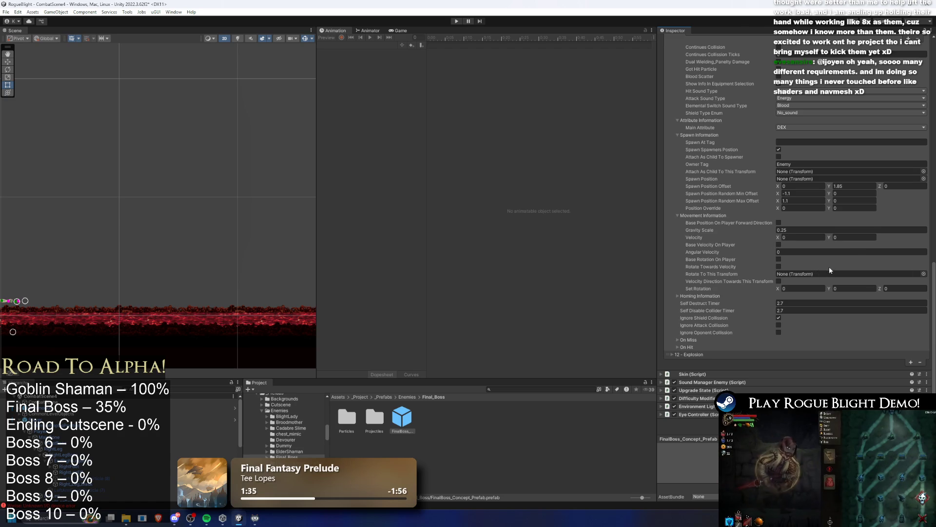
{"action": "scroll", "coordinate": [832, 265], "scroll_direction": "up", "scroll_amount": 7}
{"action": "scroll", "coordinate": [834, 267], "scroll_direction": "down", "scroll_amount": 7}
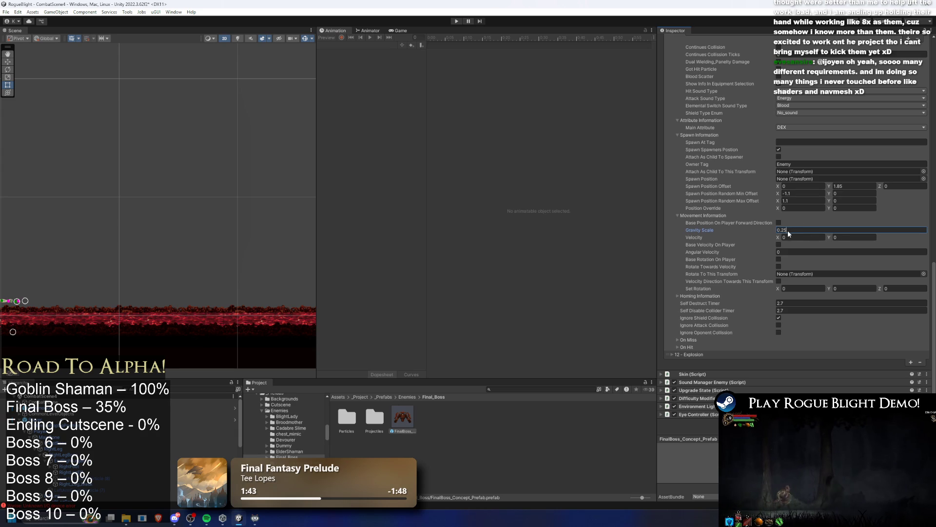
{"action": "left_click", "coordinate": [814, 238]}
{"action": "type", "text": "-0.1"}
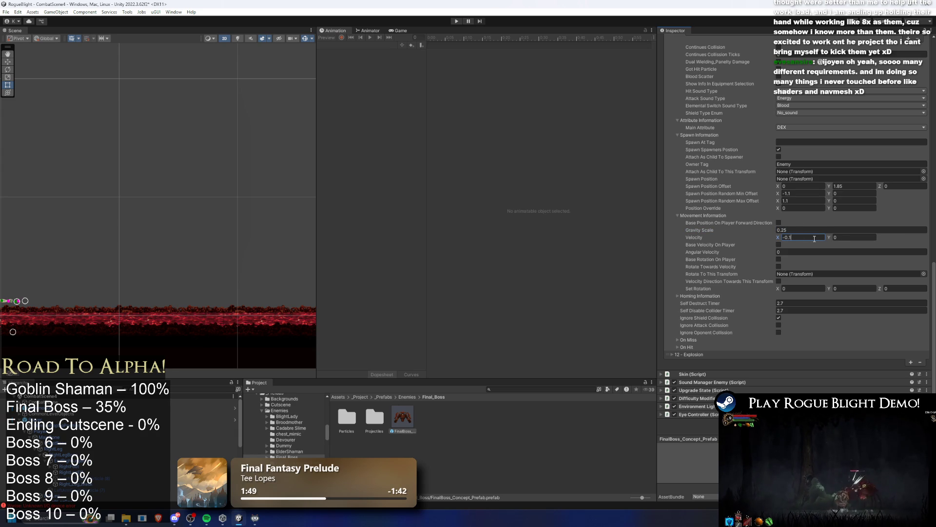
{"action": "left_click", "coordinate": [786, 231]}
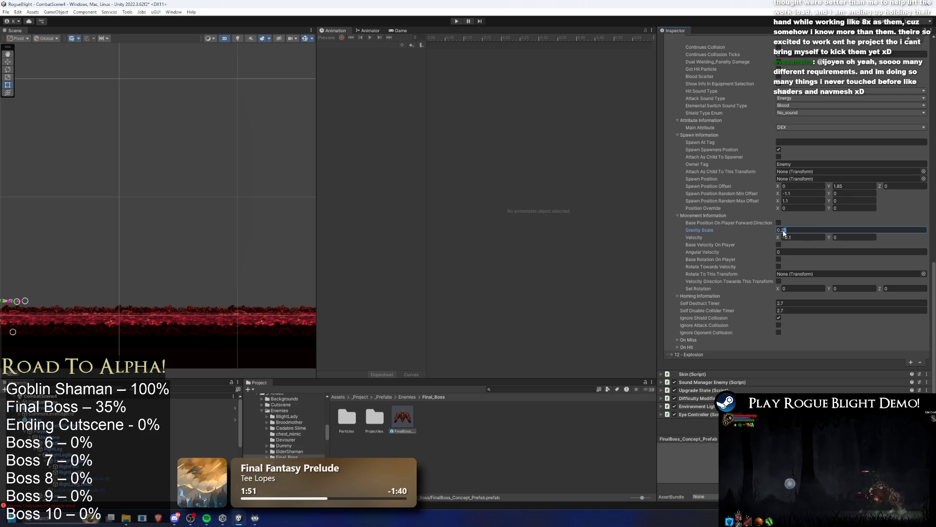
{"action": "left_click", "coordinate": [809, 237]}
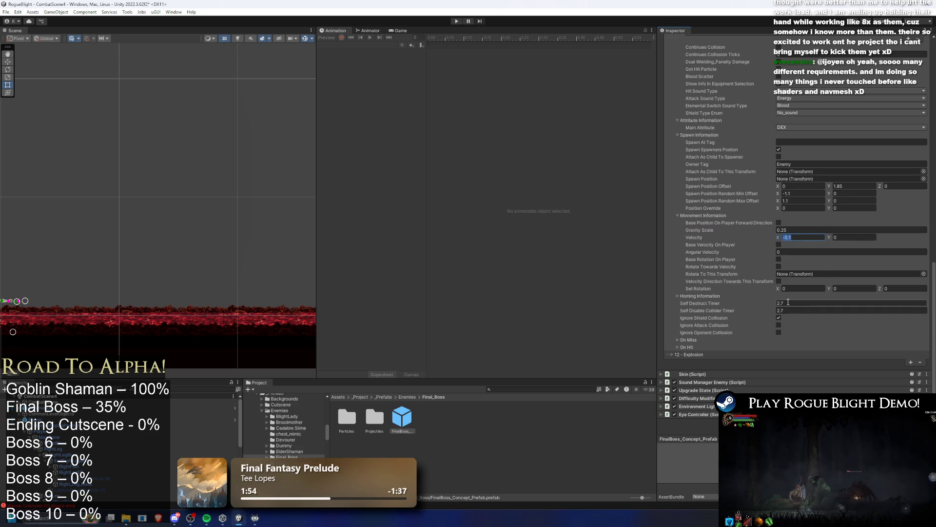
- Collapse 12 - Explosion and enable Destroy Self and Destroy Rigid Body in Spike Ball's On Miss settings
{"action": "left_click", "coordinate": [694, 354]}
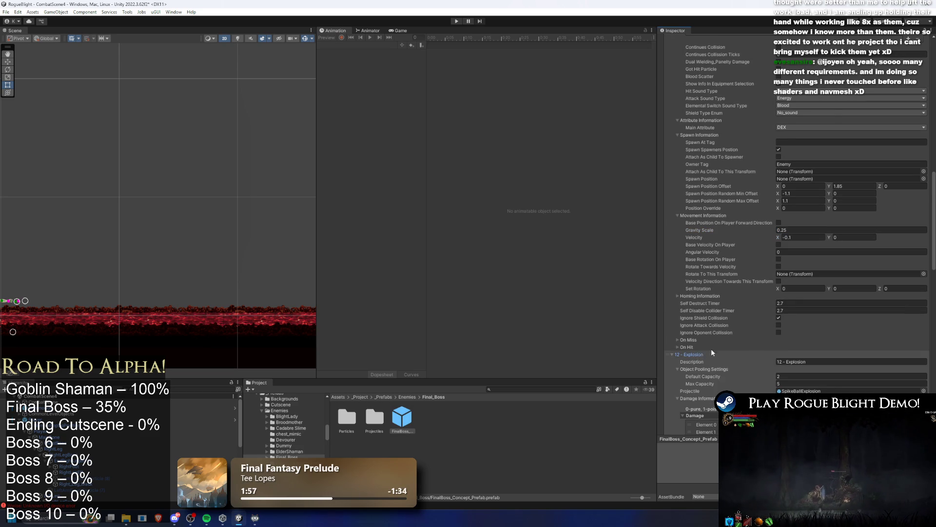
{"action": "scroll", "coordinate": [731, 343], "scroll_direction": "down", "scroll_amount": 3}
{"action": "scroll", "coordinate": [763, 345], "scroll_direction": "down", "scroll_amount": 2}
{"action": "scroll", "coordinate": [730, 262], "scroll_direction": "up", "scroll_amount": 2}
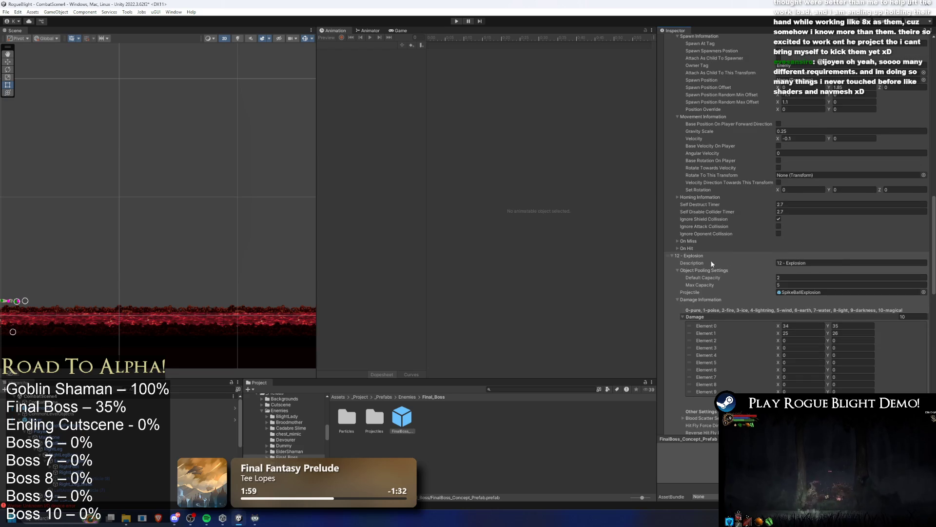
{"action": "left_click", "coordinate": [701, 255]}
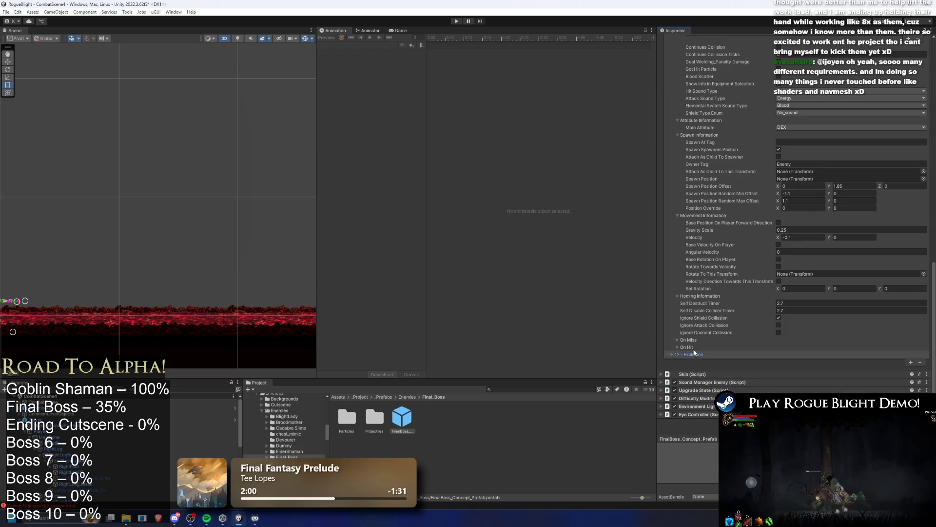
{"action": "left_click", "coordinate": [698, 346]}
{"action": "left_click", "coordinate": [696, 340]}
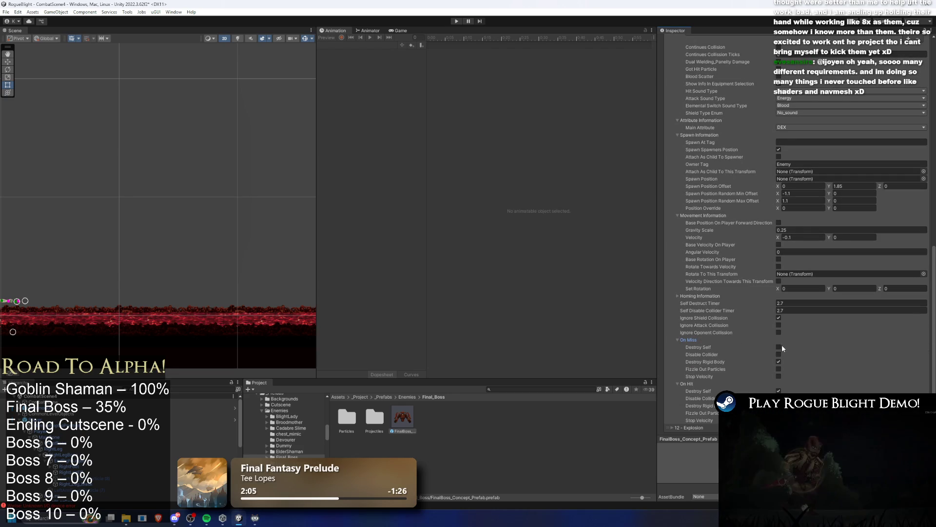
{"action": "scroll", "coordinate": [780, 322], "scroll_direction": "down", "scroll_amount": 3}
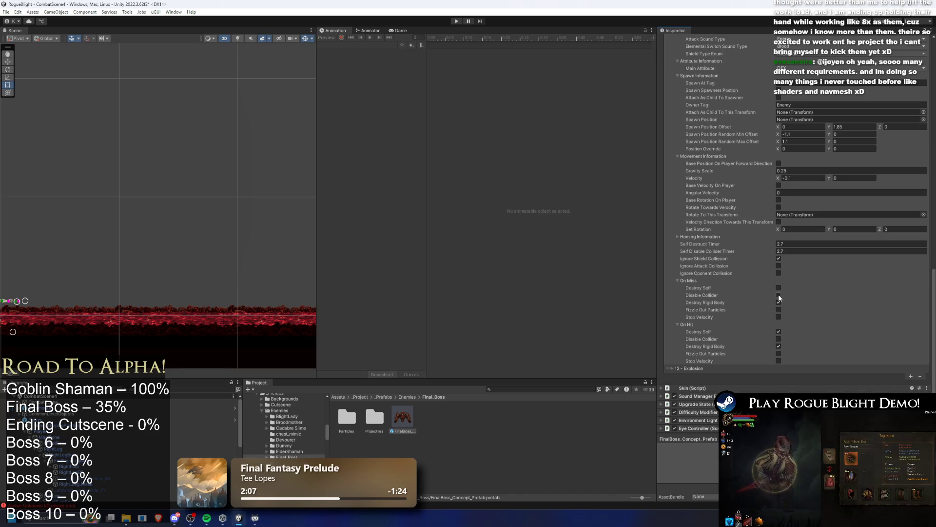
{"action": "left_click", "coordinate": [779, 302]}
{"action": "left_click", "coordinate": [779, 287]}
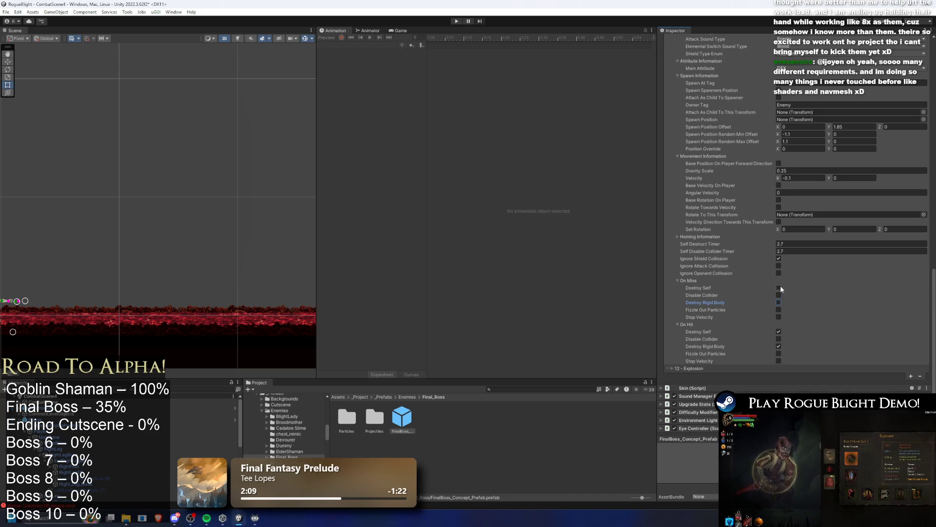
{"action": "left_click", "coordinate": [779, 302]}
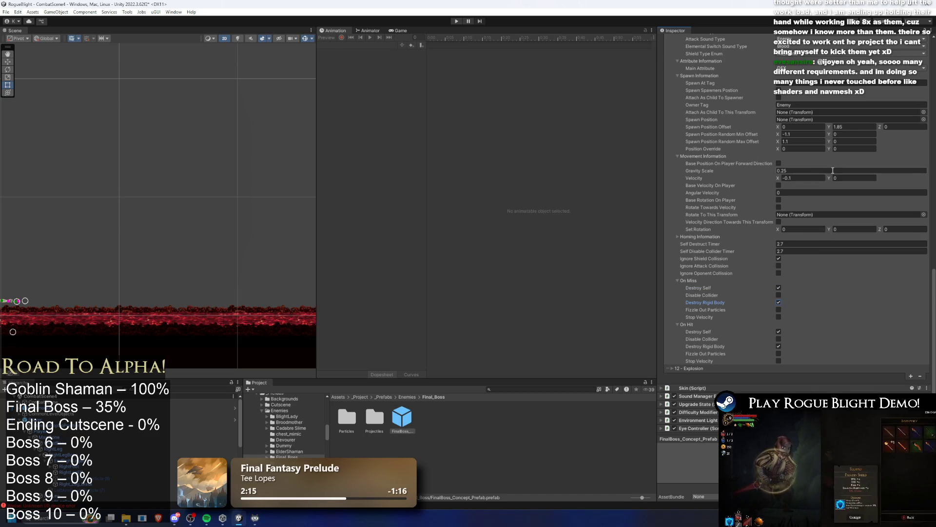
- Run a brief play-mode test of the boss, then collapse the Projectile Controller
{"action": "scroll", "coordinate": [838, 170], "scroll_direction": "up", "scroll_amount": 5}
{"action": "scroll", "coordinate": [841, 176], "scroll_direction": "up", "scroll_amount": 3}
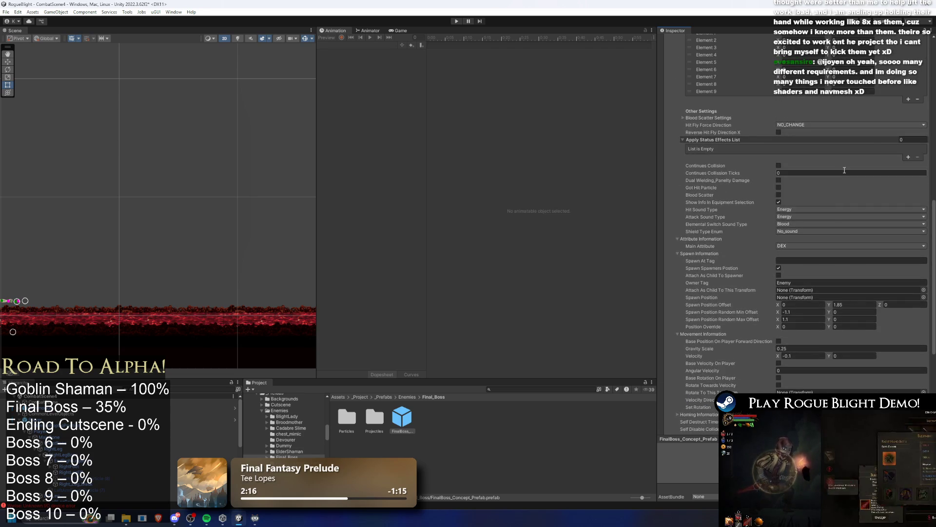
{"action": "scroll", "coordinate": [845, 167], "scroll_direction": "up", "scroll_amount": 7}
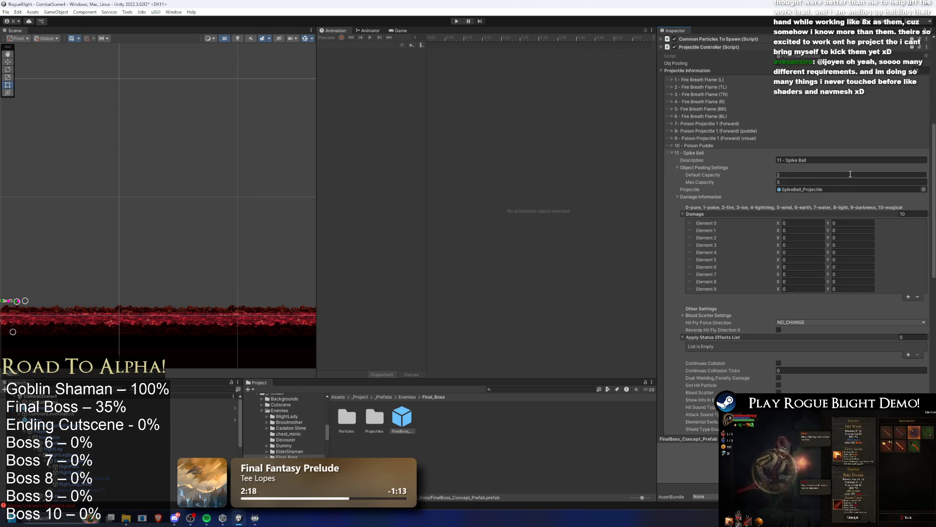
{"action": "scroll", "coordinate": [851, 174], "scroll_direction": "down", "scroll_amount": 5}
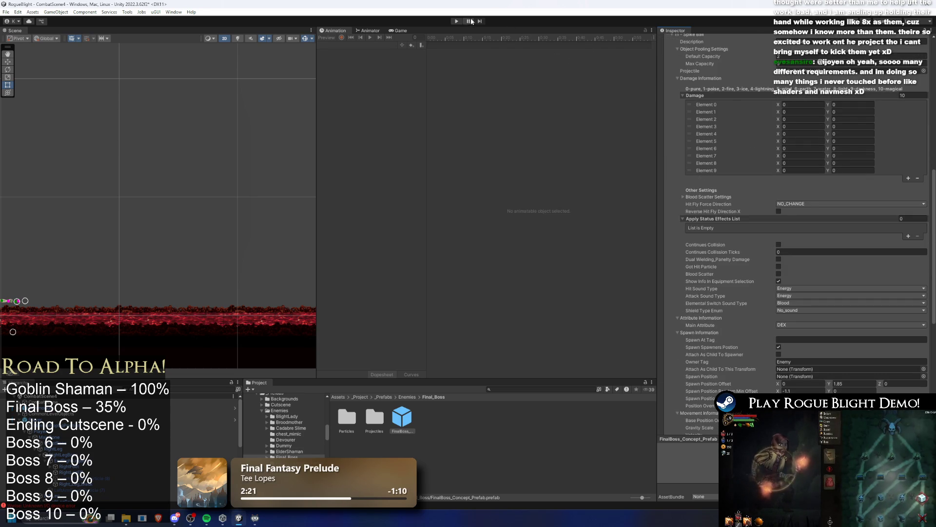
{"action": "left_click", "coordinate": [456, 21]}
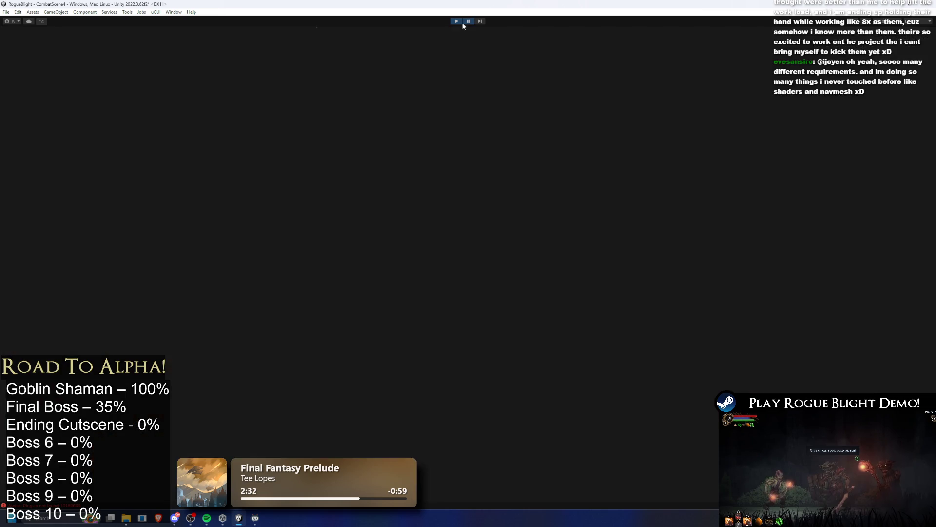
{"action": "left_click", "coordinate": [458, 21]}
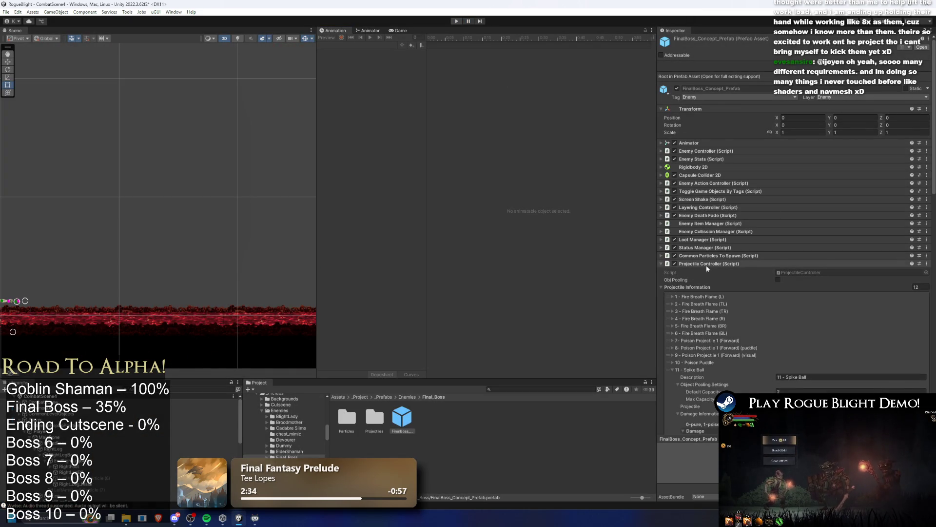
{"action": "left_click", "coordinate": [706, 265]}
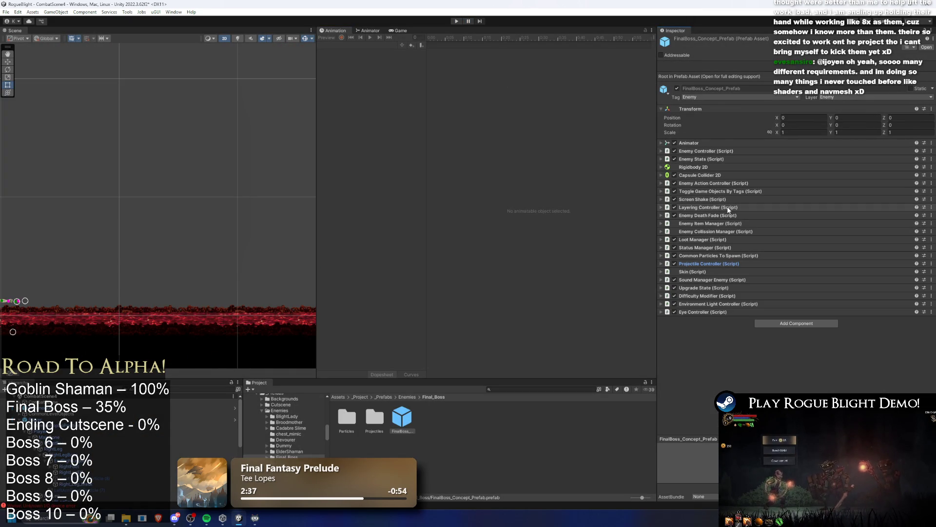
{"action": "left_click", "coordinate": [718, 150]}
- In Enemy Action Controller's CenterAttack, give the third action (Element 2) a new blood-falling description
{"action": "left_click", "coordinate": [720, 151]}
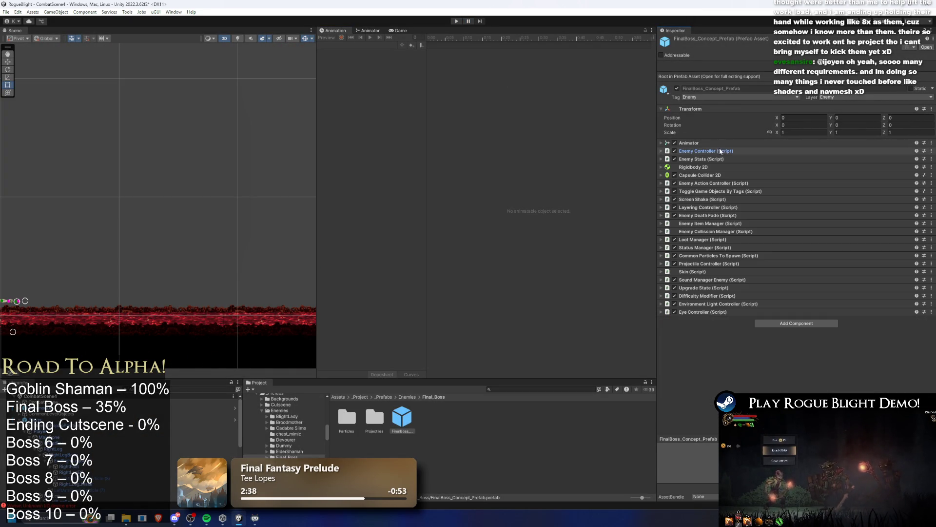
{"action": "left_click", "coordinate": [716, 183]}
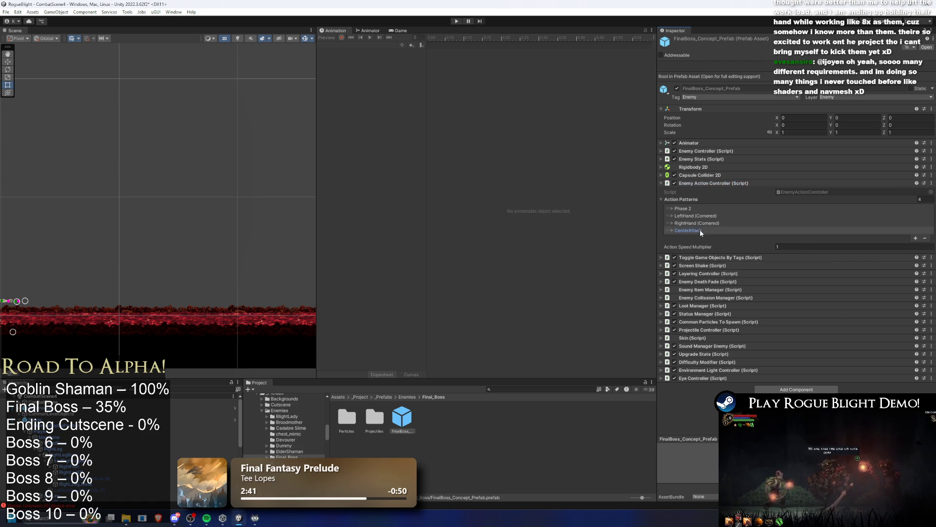
{"action": "left_click", "coordinate": [701, 229]}
{"action": "scroll", "coordinate": [829, 224], "scroll_direction": "down", "scroll_amount": 10}
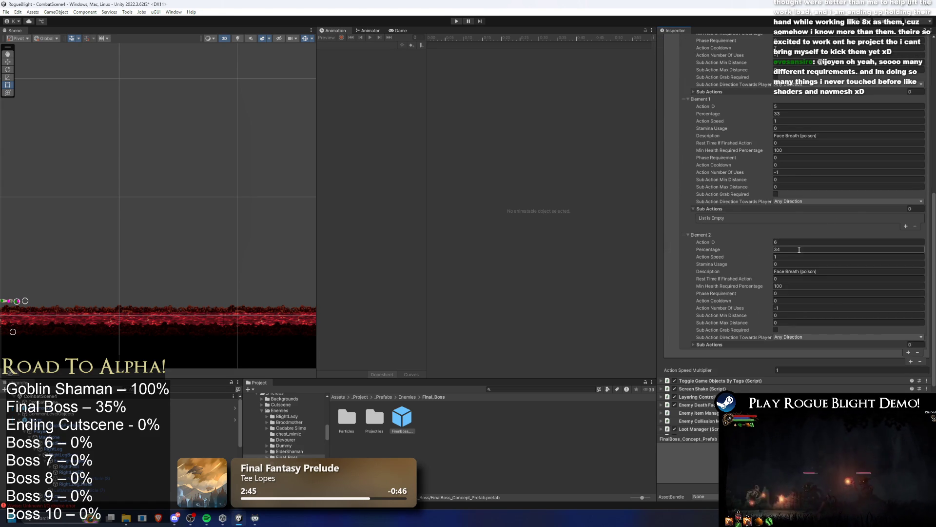
{"action": "left_click", "coordinate": [832, 272]}
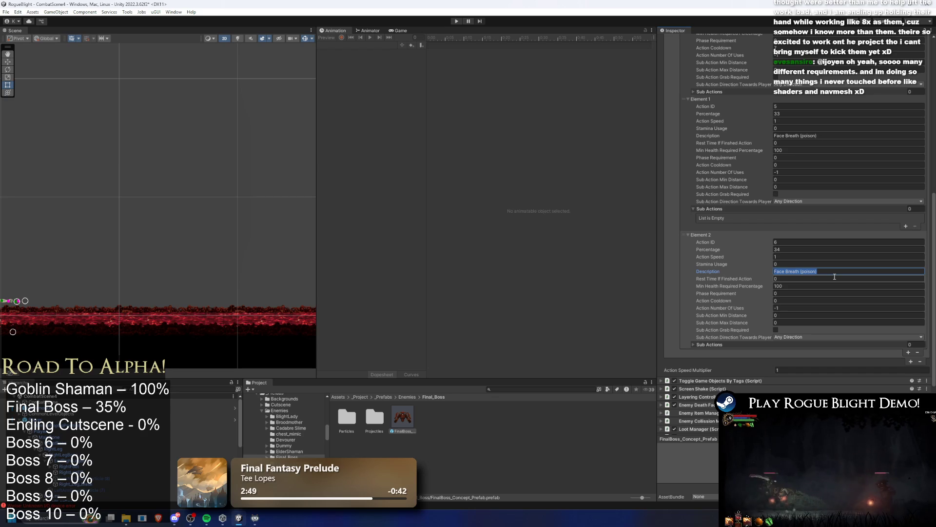
{"action": "type", "text": "B"}
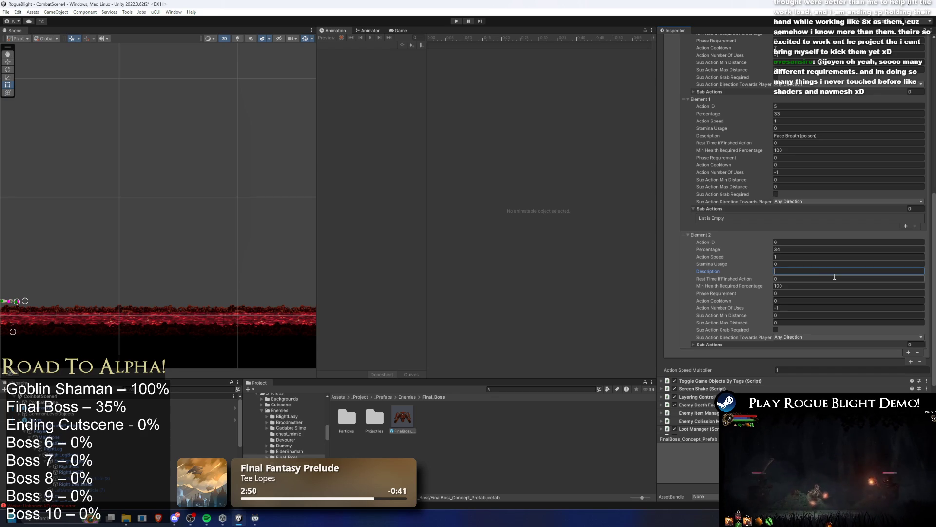
{"action": "type", "text": "Hitting Ground Blood F"}
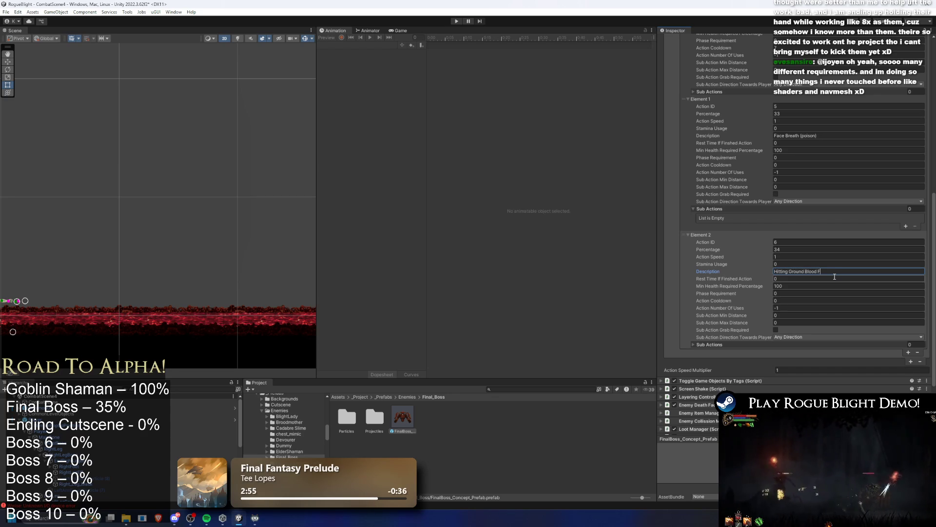
{"action": "type", "text": "alling"}
{"action": "key", "text": "Return"}
- Set Element 2 Percentage to 10 and Element 1 to 0, edit Element 0, and save
{"action": "left_click", "coordinate": [792, 250]}
{"action": "type", "text": "100"}
{"action": "left_click", "coordinate": [776, 113]}
{"action": "type", "text": "0"}
{"action": "scroll", "coordinate": [814, 116], "scroll_direction": "up", "scroll_amount": 5}
{"action": "left_click", "coordinate": [794, 174]}
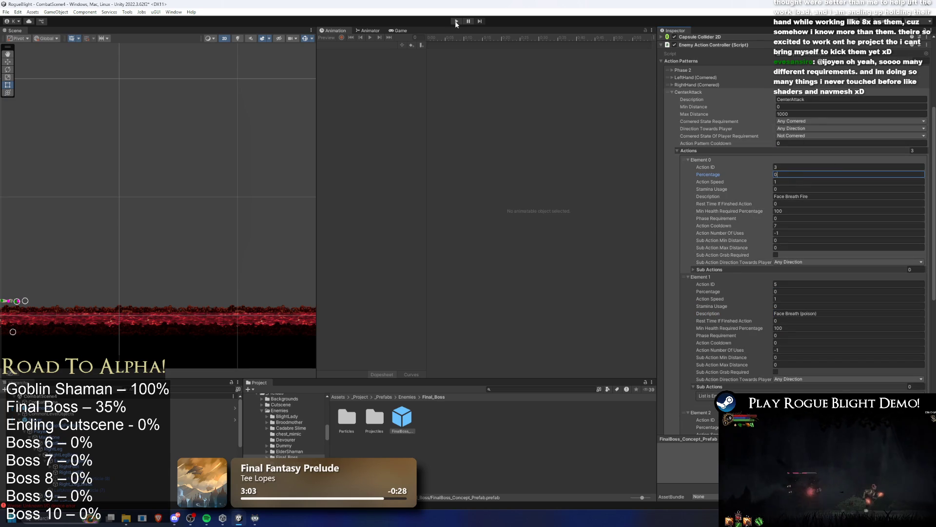
{"action": "key", "text": "ctrl+s"}
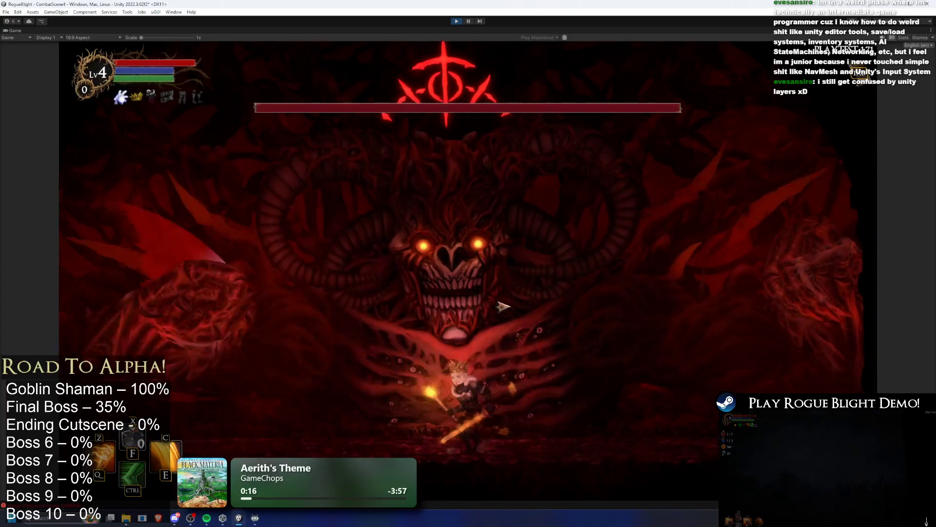
- Use a skill during the boss fight, then exit play mode
{"action": "key", "text": "ctrl"}
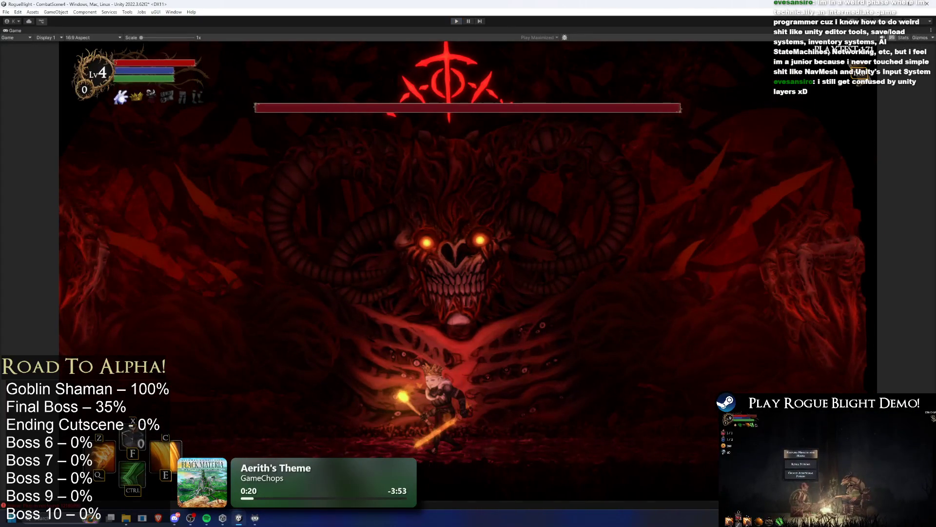
{"action": "key", "text": "ctrl+p"}
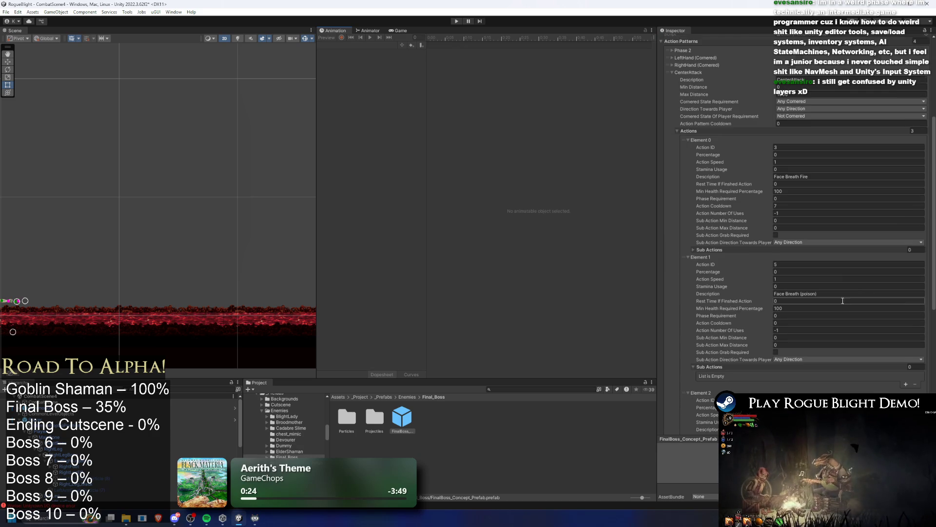
- Scroll through CenterAttack's action percentages, then collapse the CenterAttack pattern
{"action": "scroll", "coordinate": [873, 292], "scroll_direction": "down", "scroll_amount": 8}
{"action": "scroll", "coordinate": [820, 233], "scroll_direction": "up", "scroll_amount": 4}
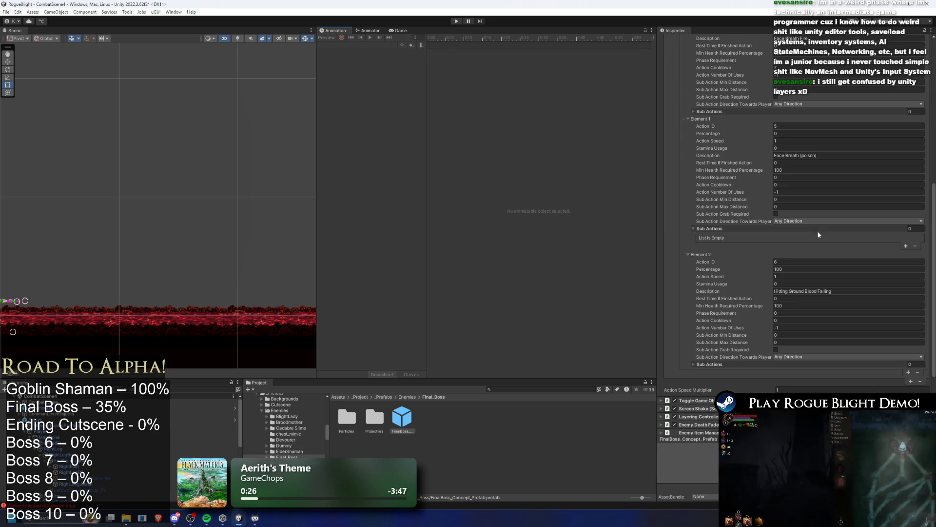
{"action": "scroll", "coordinate": [786, 254], "scroll_direction": "up", "scroll_amount": 4}
{"action": "scroll", "coordinate": [787, 254], "scroll_direction": "down", "scroll_amount": 10}
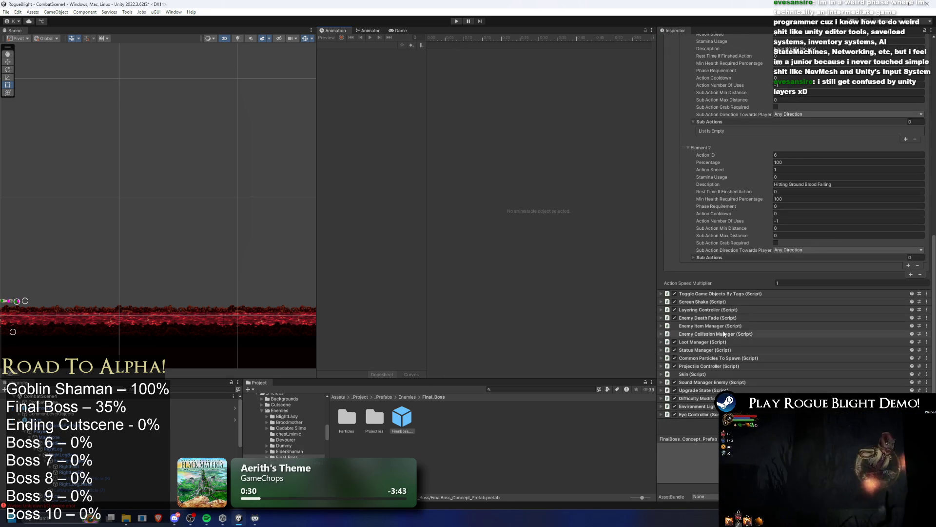
{"action": "scroll", "coordinate": [742, 282], "scroll_direction": "up", "scroll_amount": 12}
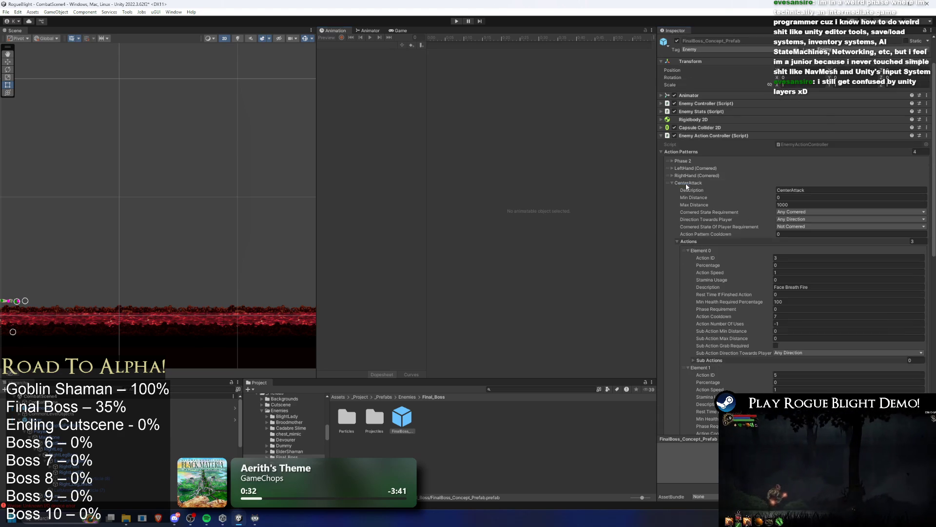
{"action": "left_click", "coordinate": [687, 183]}
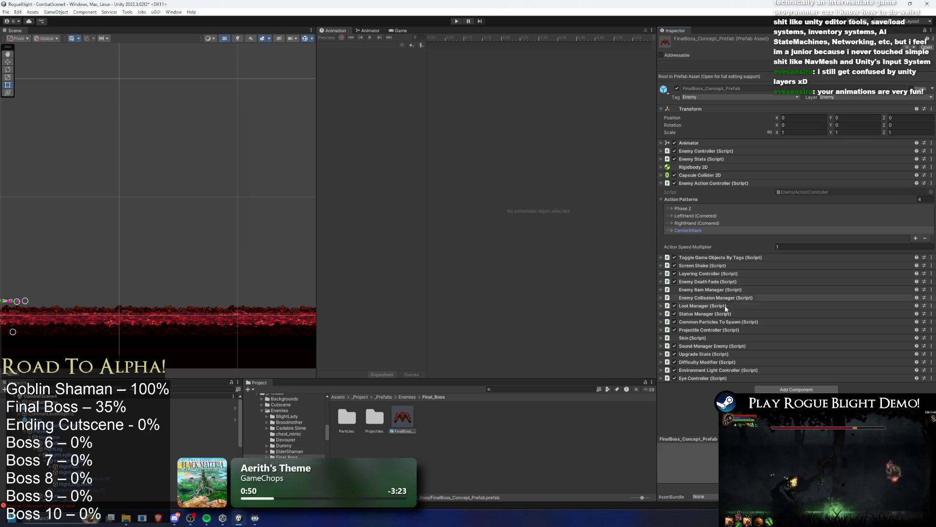
- Set Spike Ball's Spawn Position Random Min Offset X to -1, then playtest and stop play mode
{"action": "left_click", "coordinate": [728, 330]}
{"action": "scroll", "coordinate": [815, 293], "scroll_direction": "down", "scroll_amount": 5}
{"action": "scroll", "coordinate": [816, 298], "scroll_direction": "down", "scroll_amount": 15}
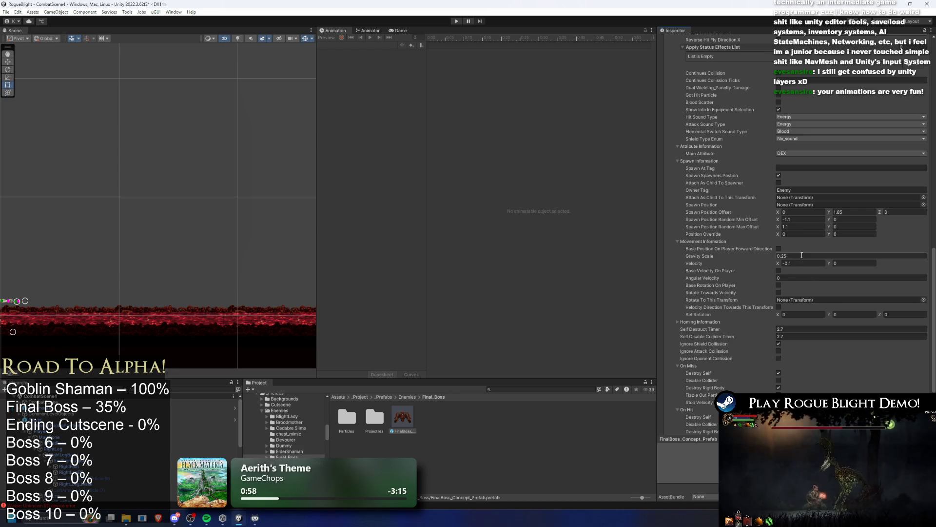
{"action": "left_click", "coordinate": [807, 219]}
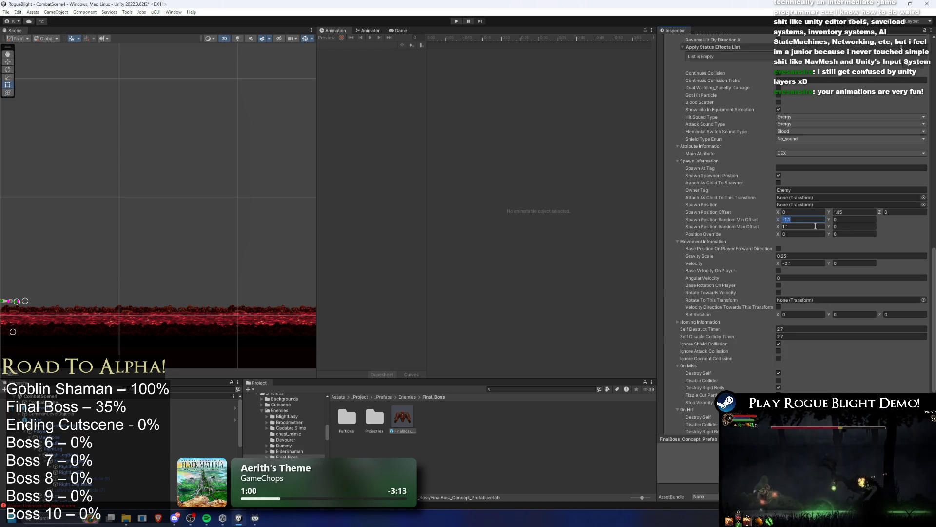
{"action": "type", "text": "1"}
{"action": "key", "text": "Tab"}
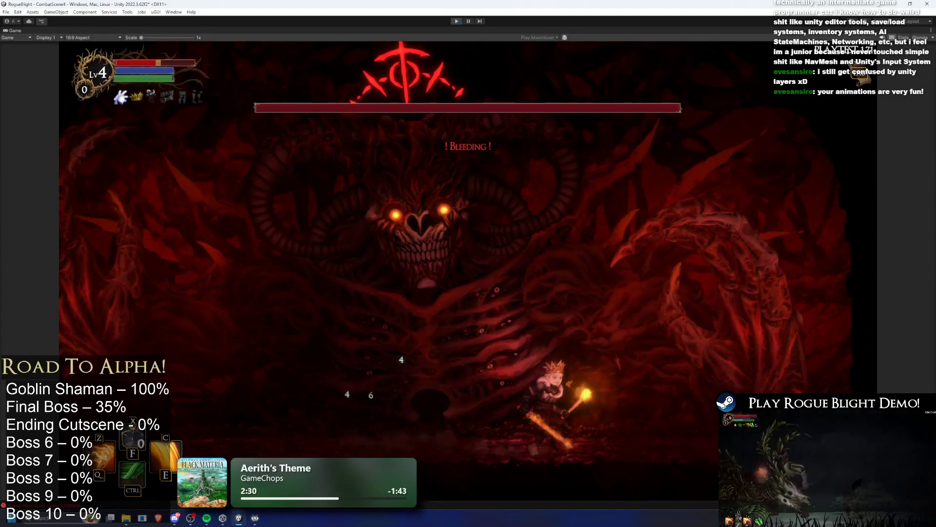
{"action": "key", "text": "ctrl+p"}
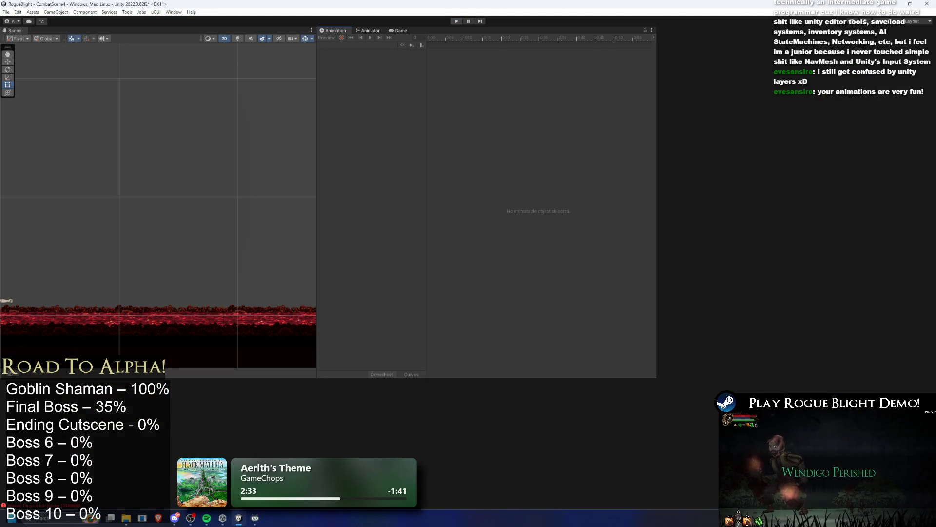
- Open the SpikeBallExplosion prefab from the blood folder for editing
{"action": "scroll", "coordinate": [747, 341], "scroll_direction": "down", "scroll_amount": 5}
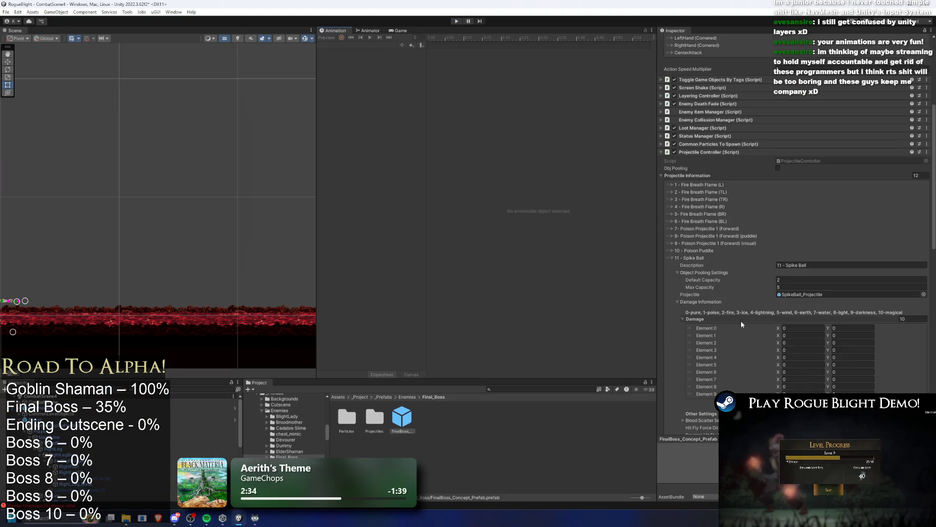
{"action": "left_click", "coordinate": [706, 258]}
{"action": "left_click", "coordinate": [726, 353]}
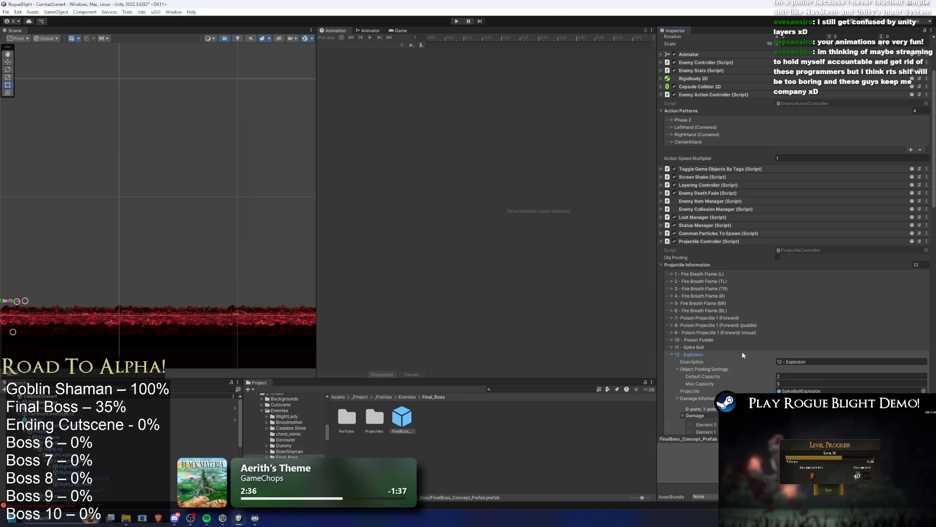
{"action": "left_click", "coordinate": [798, 391]}
{"action": "double_click", "coordinate": [381, 412]}
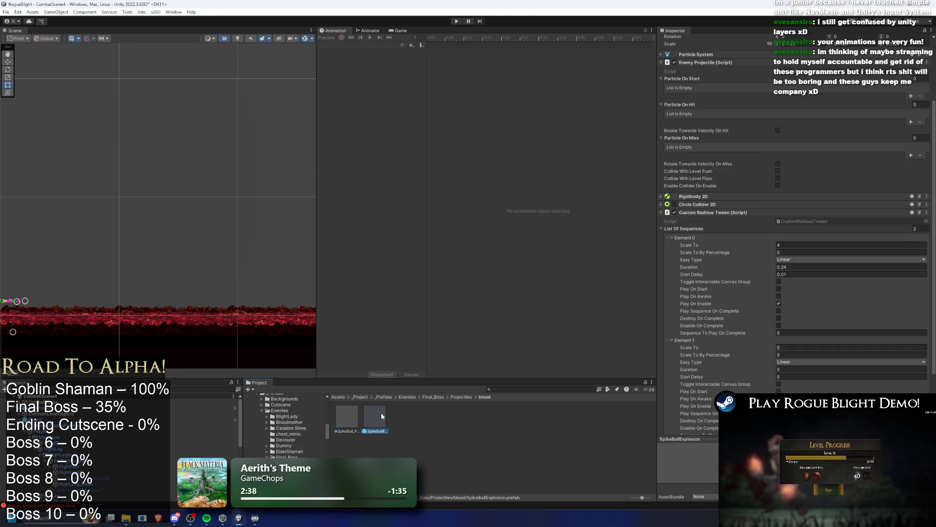
- Give the explosion equal Transform Scale values so effect and collider are round, then test in play mode
{"action": "left_click", "coordinate": [729, 165]}
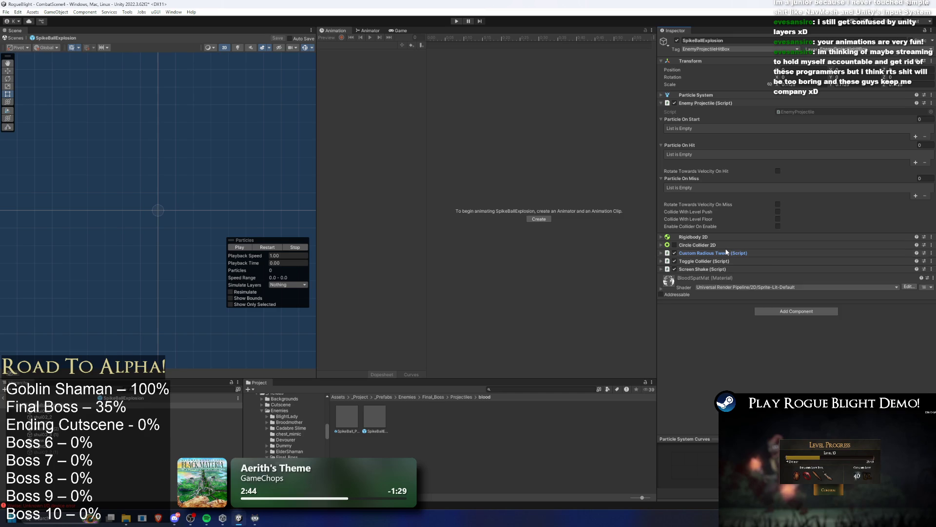
{"action": "left_click", "coordinate": [751, 252]}
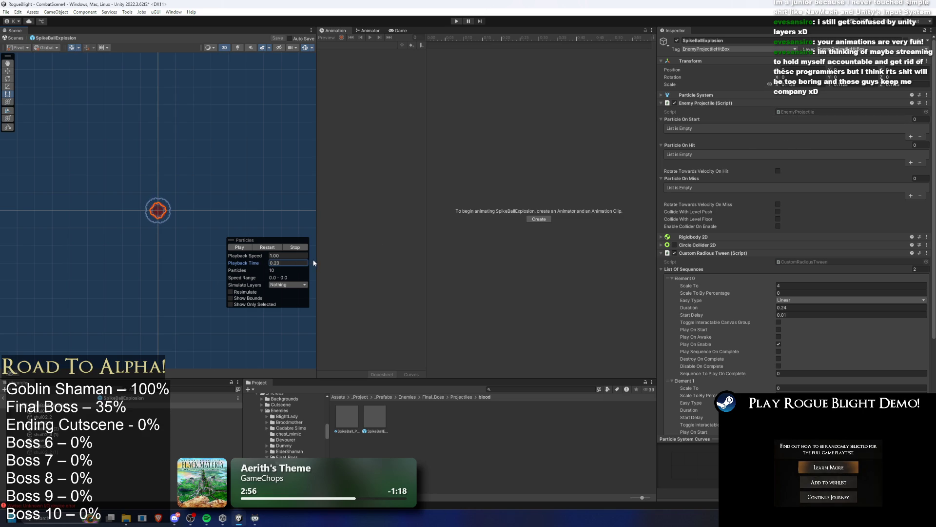
{"action": "left_click", "coordinate": [673, 245]}
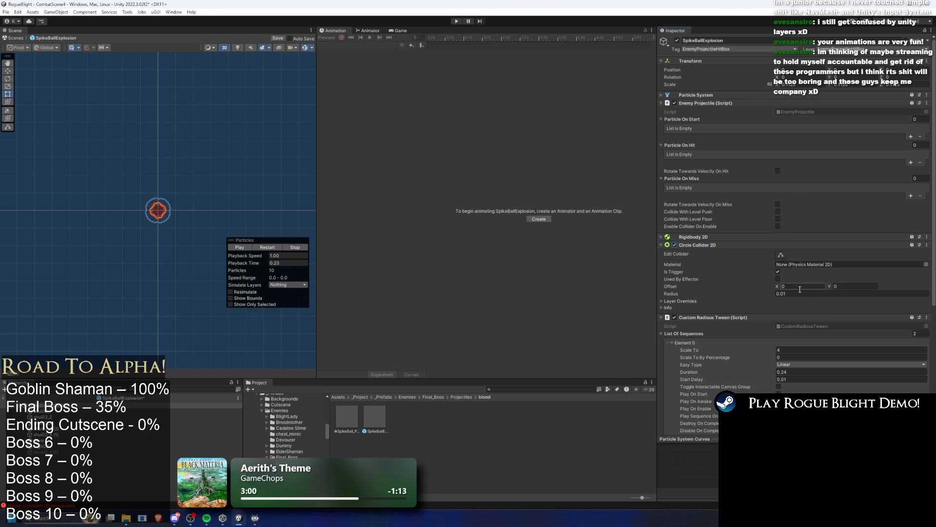
{"action": "scroll", "coordinate": [152, 212], "scroll_direction": "up", "scroll_amount": 5}
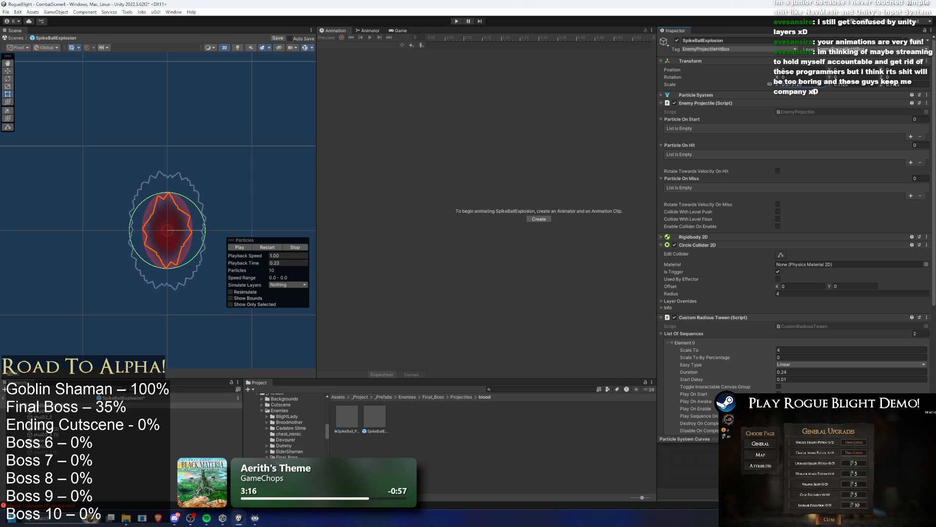
{"action": "key", "text": "ctrl+v"}
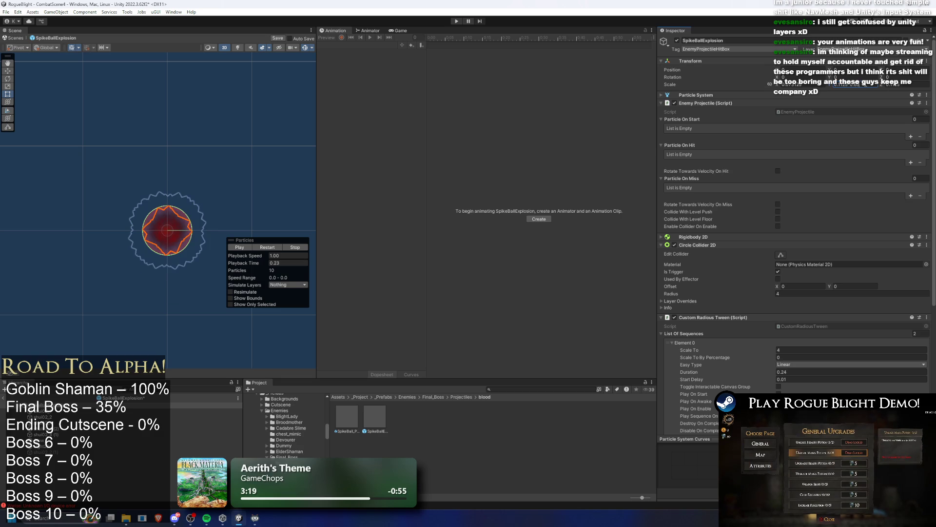
{"action": "left_click", "coordinate": [910, 85]}
{"action": "type", "text": "0.01"}
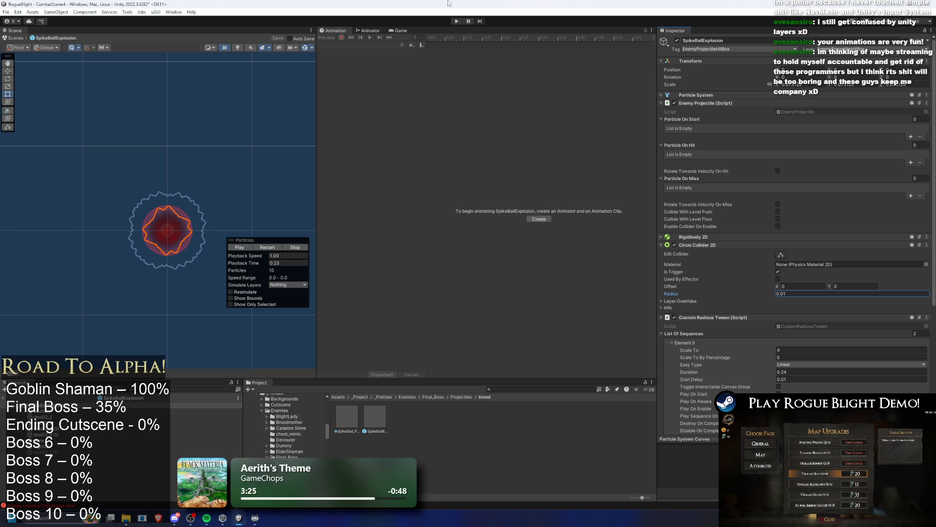
{"action": "left_click", "coordinate": [456, 21]}
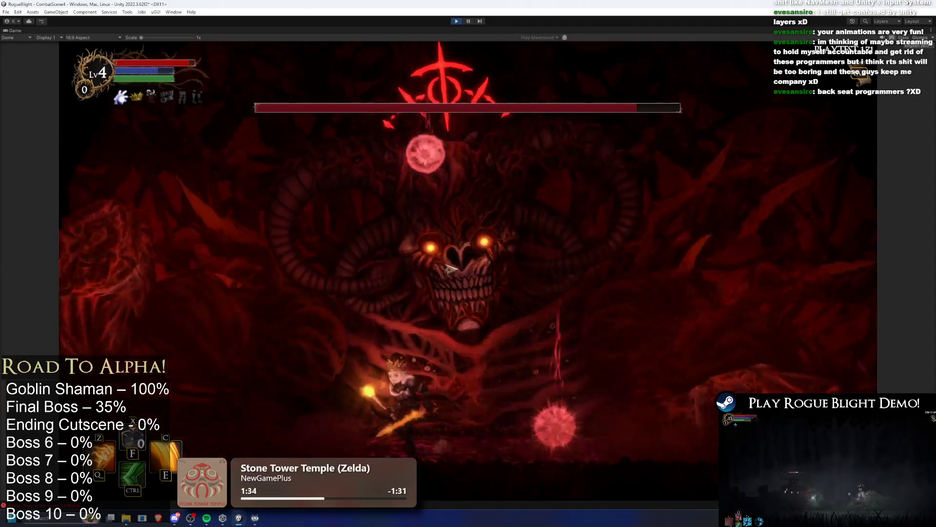
{"action": "key", "text": "ctrl"}
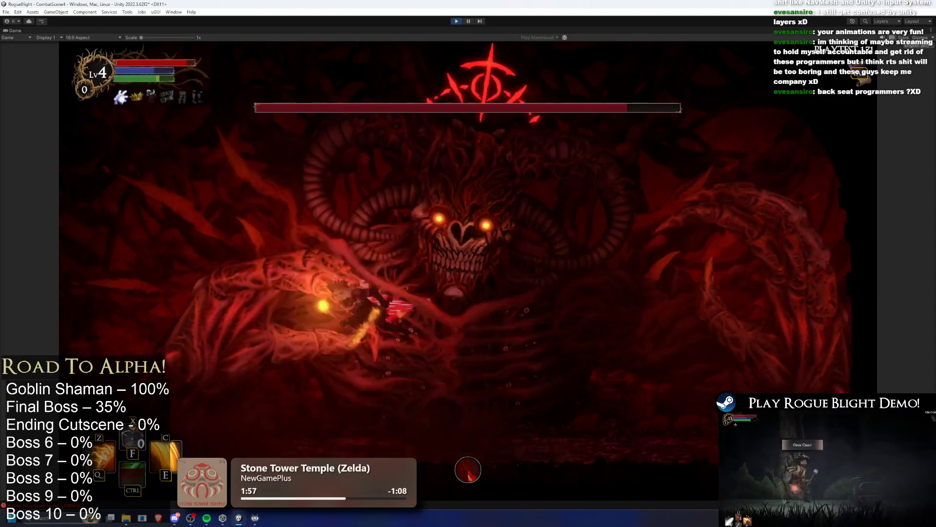
{"action": "key", "text": "ctrl+p"}
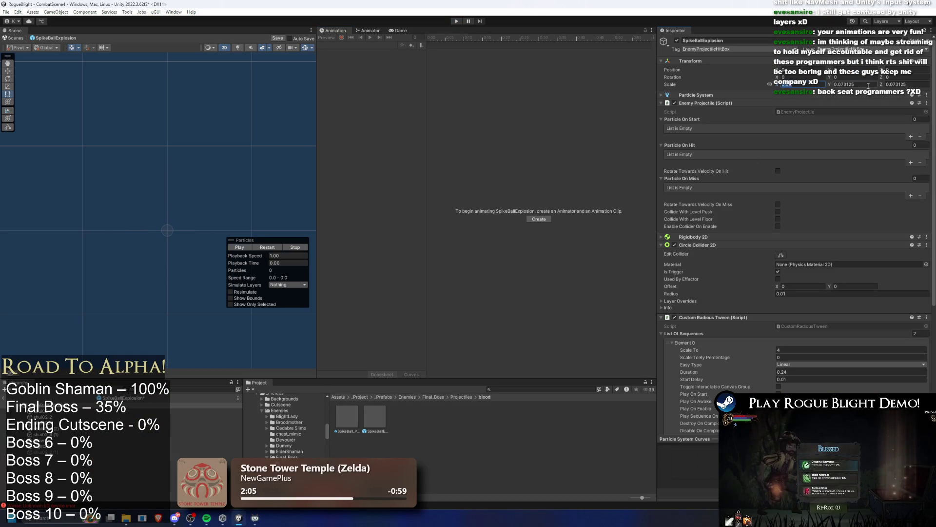
- Open the SpikeBall_Projectile prefab and inspect its Lightning, SpotLight and root objects
{"action": "left_click", "coordinate": [900, 84]}
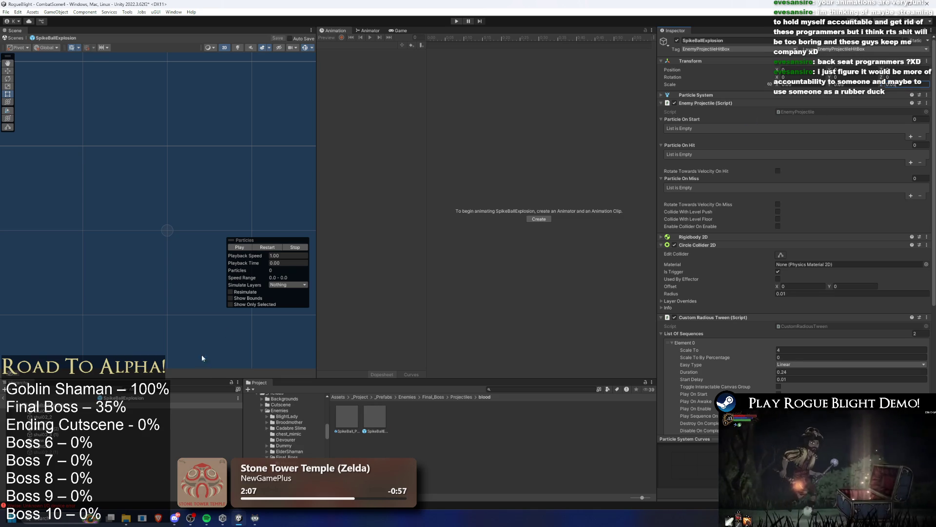
{"action": "left_click", "coordinate": [348, 420]}
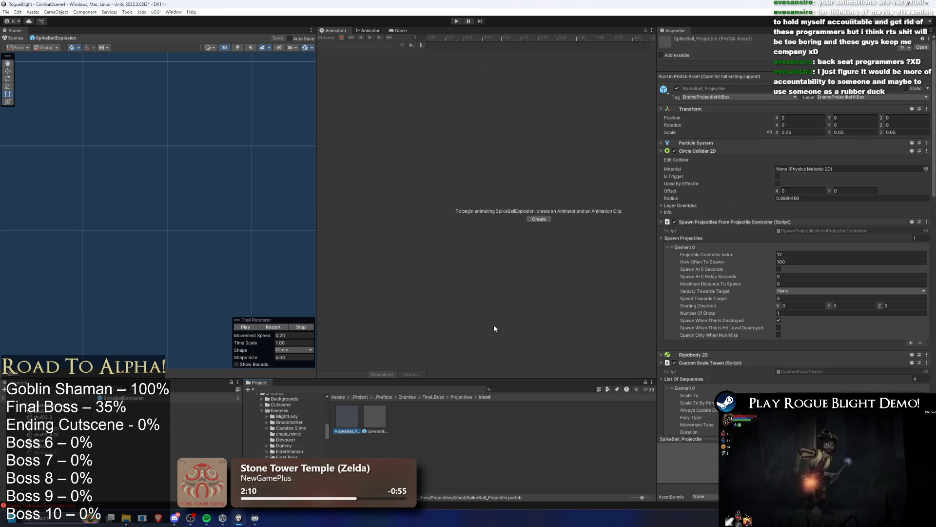
{"action": "double_click", "coordinate": [346, 409]}
{"action": "left_click", "coordinate": [70, 412]}
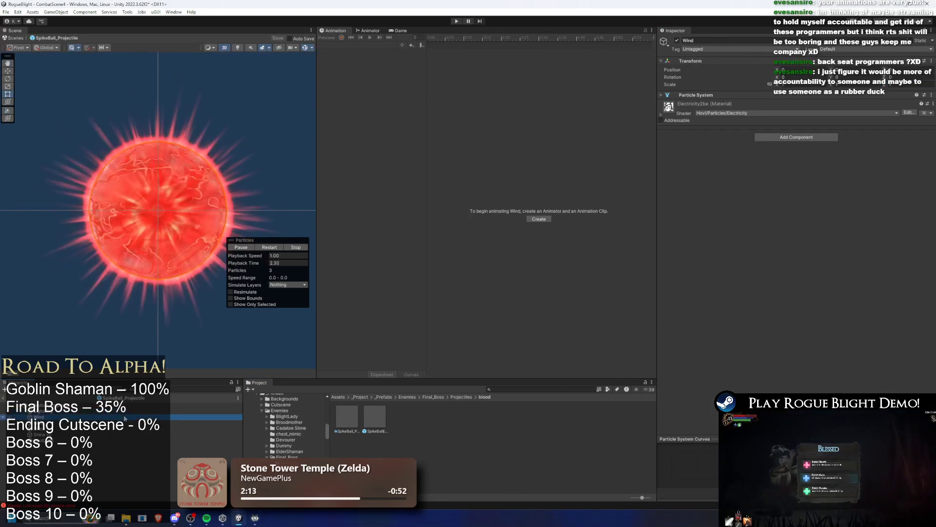
{"action": "left_click", "coordinate": [70, 440]}
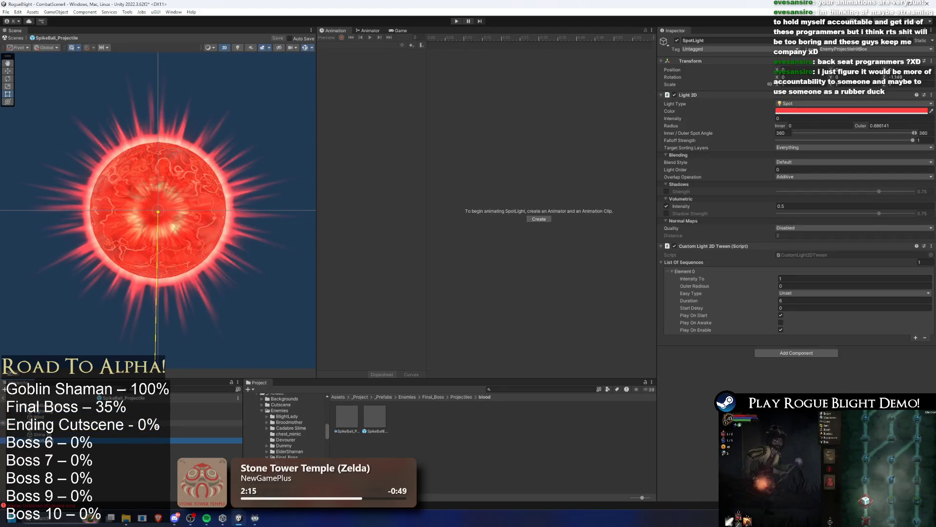
{"action": "left_click", "coordinate": [73, 405]}
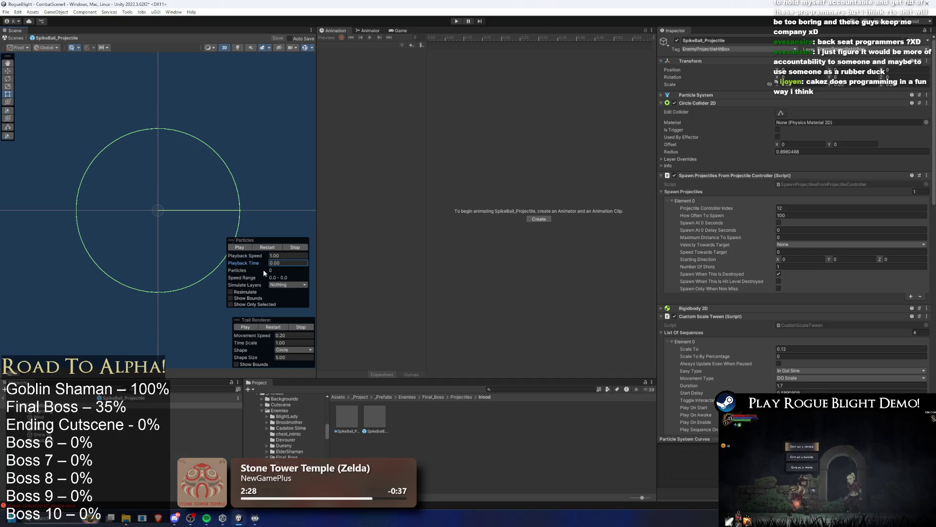
{"action": "mouse_move", "coordinate": [266, 265]}
{"action": "left_mouse_down"}
{"action": "mouse_move", "coordinate": [358, 279]}
{"action": "mouse_move", "coordinate": [323, 285]}
{"action": "left_mouse_up"}
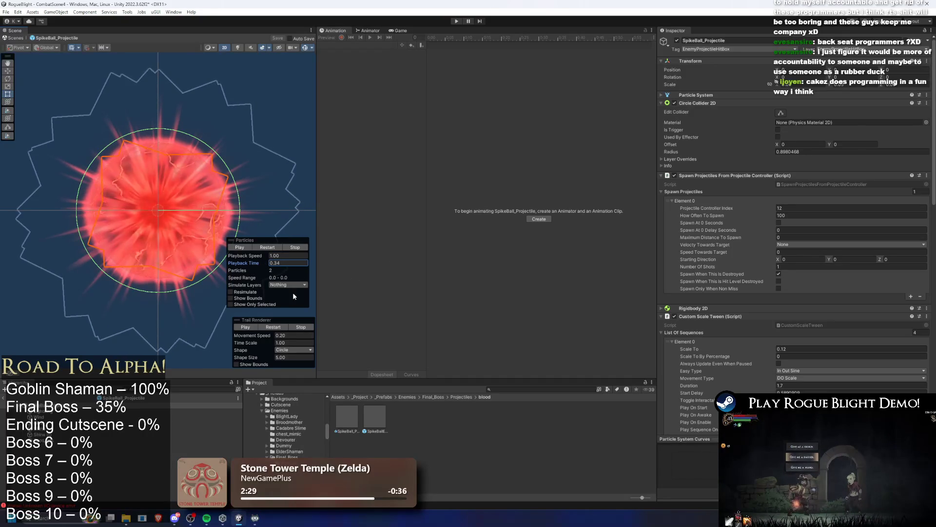
- Collapse the root's components and show the Lightning child's Particle System settings
{"action": "left_click", "coordinate": [205, 423]}
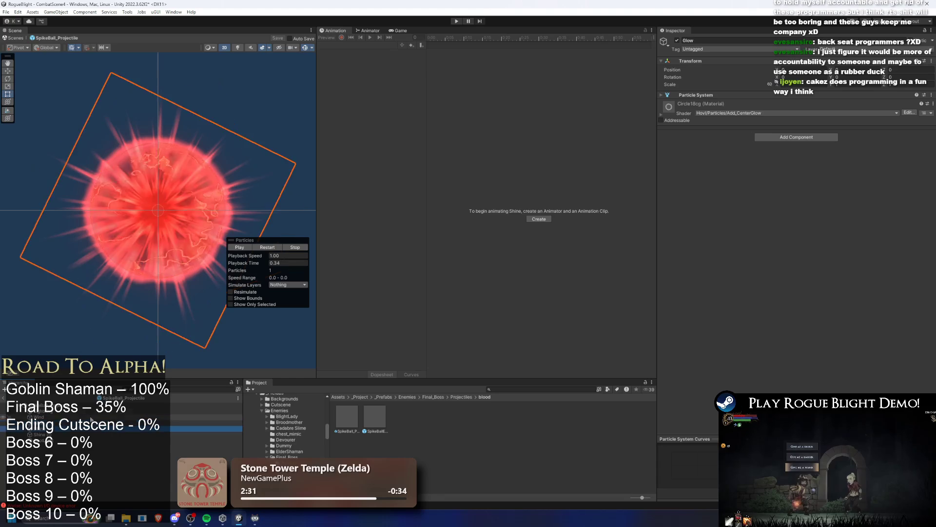
{"action": "key", "text": "Up"}
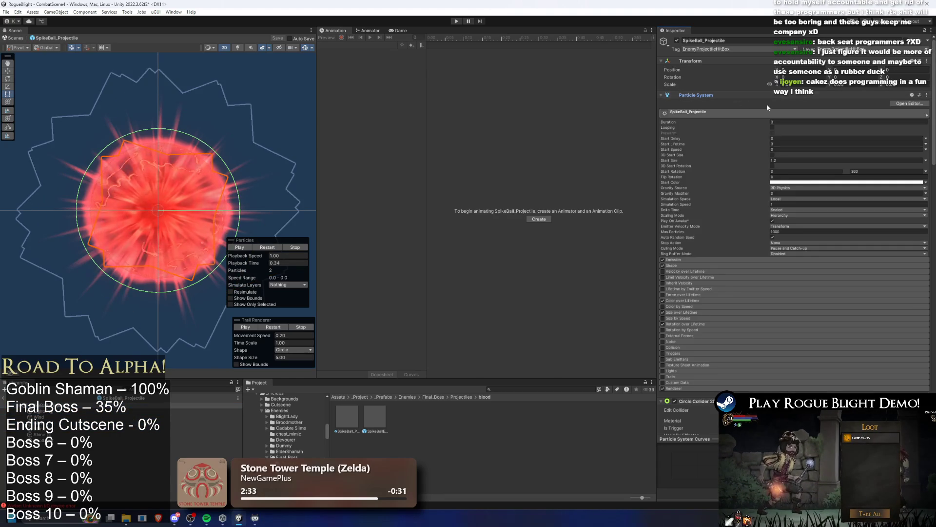
{"action": "left_click", "coordinate": [739, 97]}
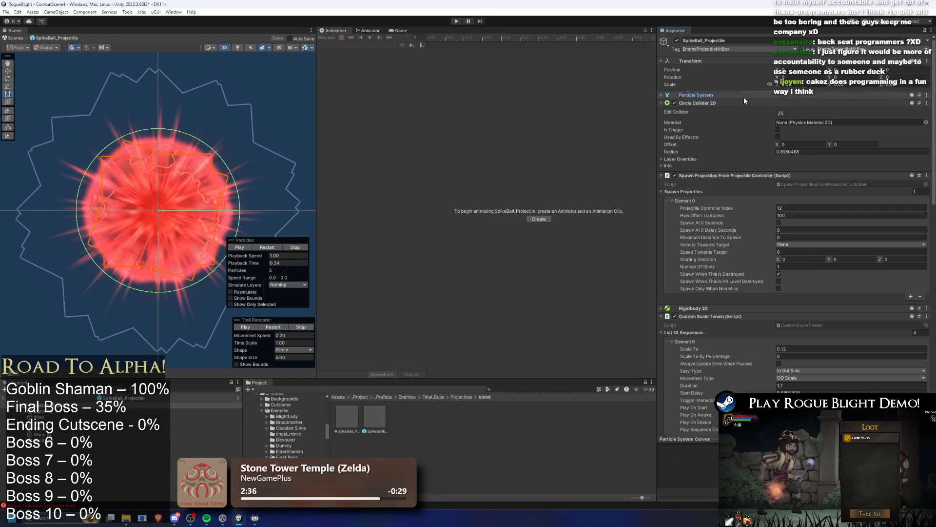
{"action": "left_click", "coordinate": [744, 110]}
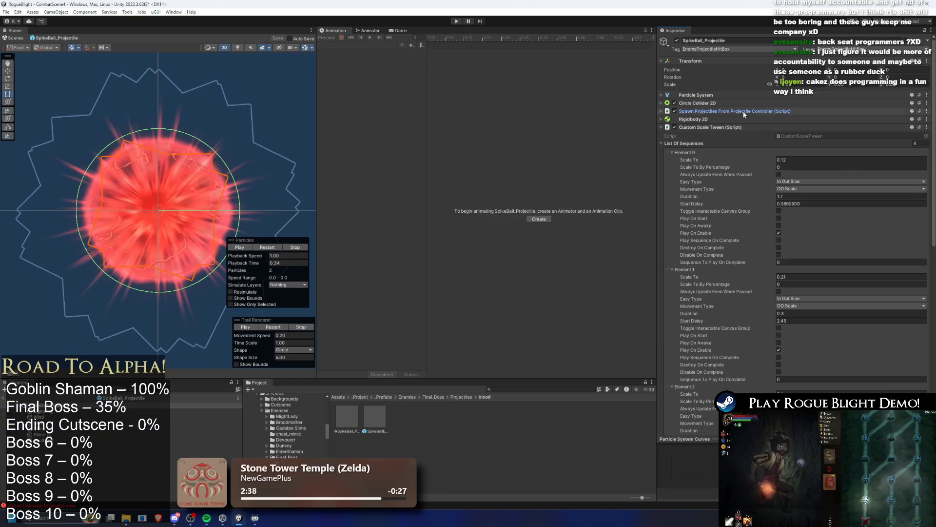
{"action": "left_click", "coordinate": [726, 127]}
{"action": "left_click", "coordinate": [726, 135]}
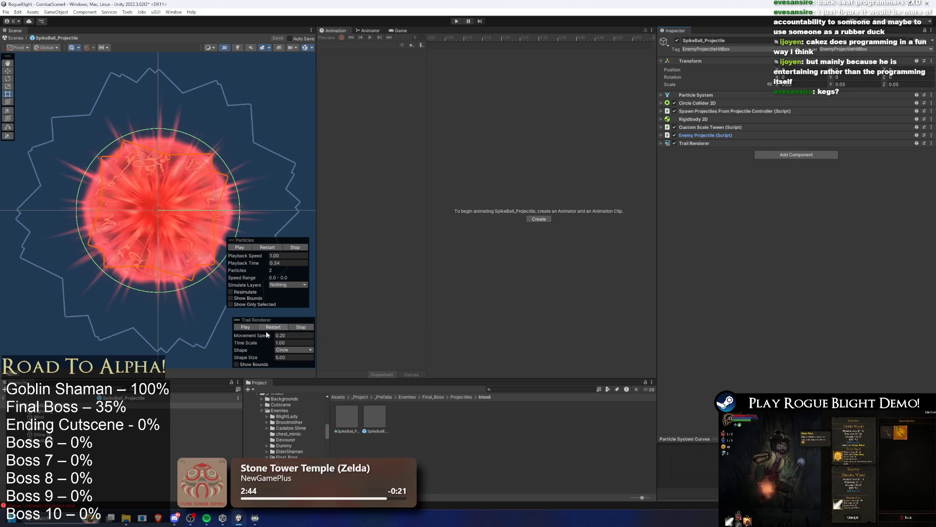
{"action": "left_click", "coordinate": [58, 411]}
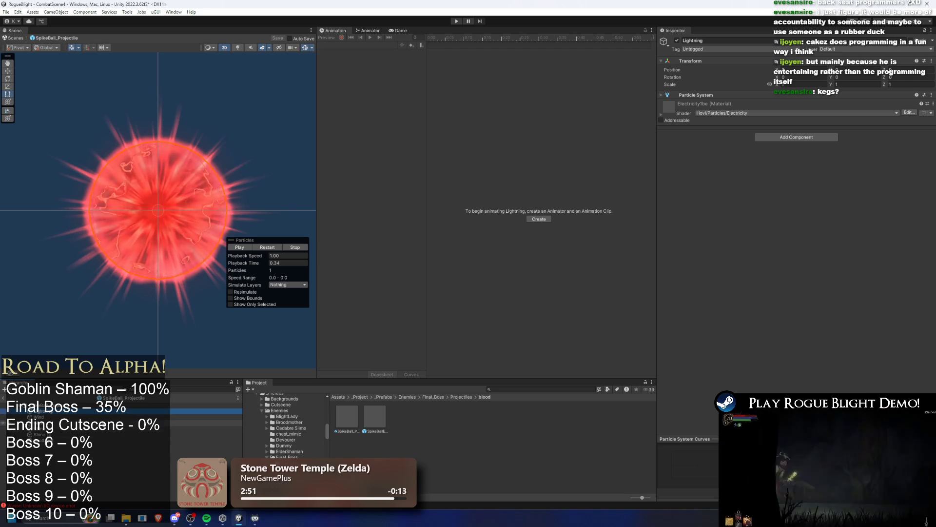
{"action": "left_click", "coordinate": [734, 96]}
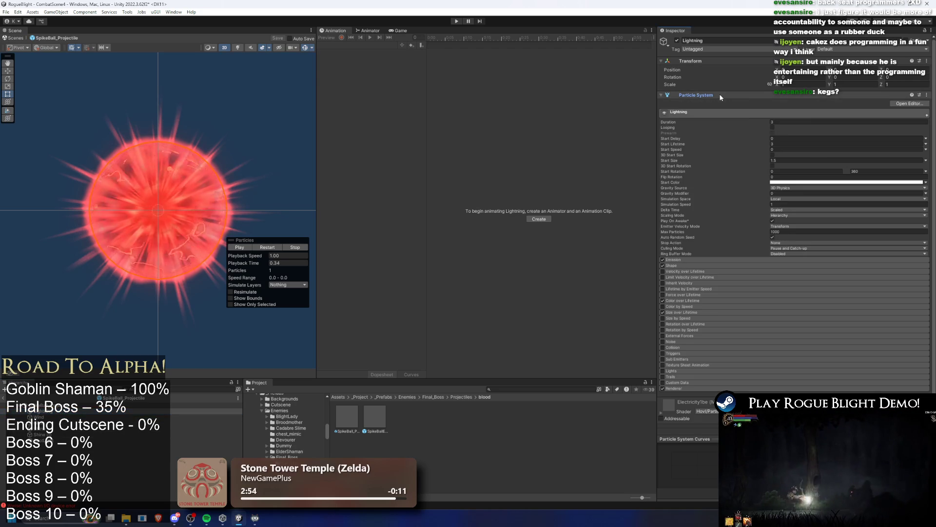
- Set Lightning's Color over Lifetime gradient key to pure red FF0B00
{"action": "left_click", "coordinate": [688, 301]}
{"action": "left_click", "coordinate": [820, 307]}
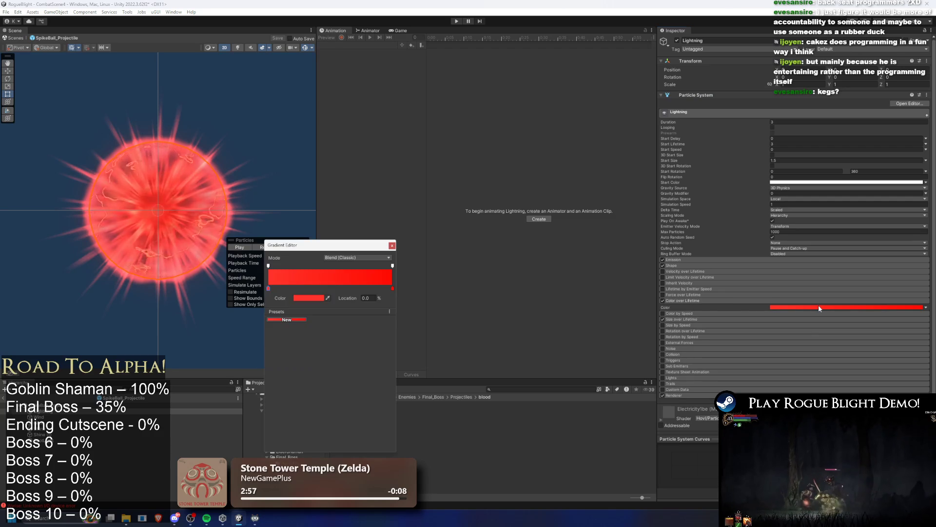
{"action": "left_click", "coordinate": [306, 298]}
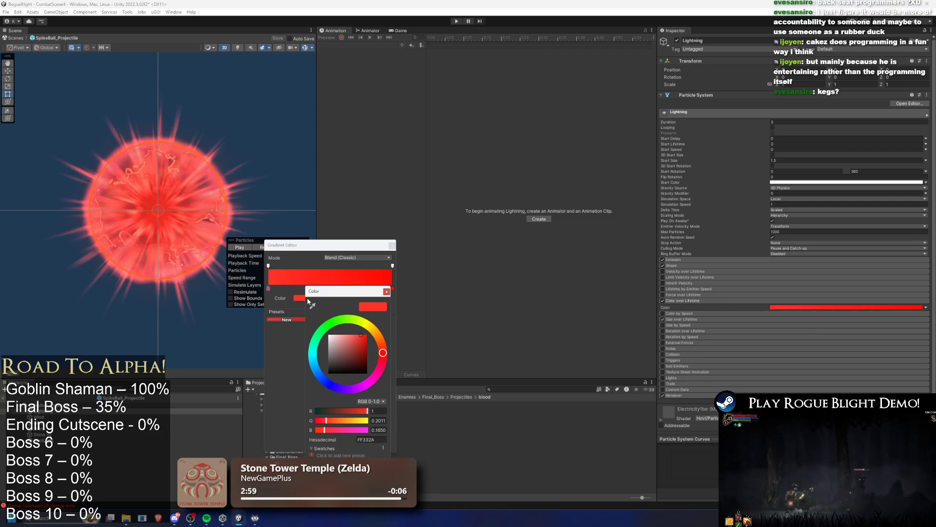
{"action": "left_click_drag", "start_coordinate": [358, 352], "coordinate": [411, 329]}
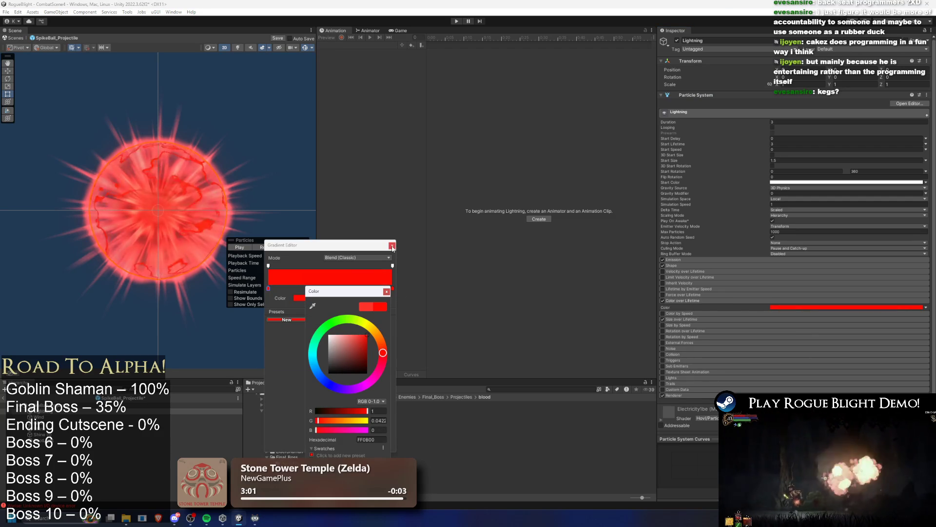
{"action": "left_click", "coordinate": [387, 290]}
{"action": "left_click", "coordinate": [392, 246]}
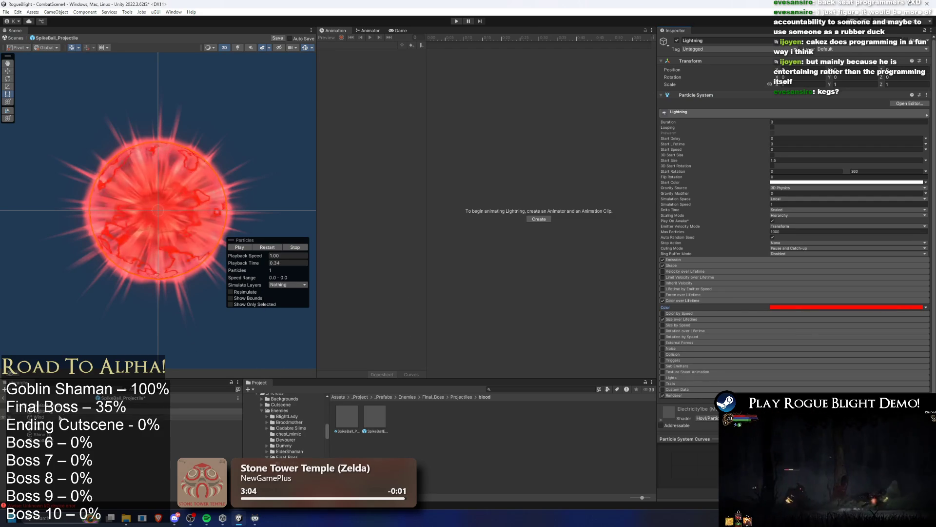
- Give the Wind child the same pure red Color over Lifetime gradient
{"action": "key", "text": "Down"}
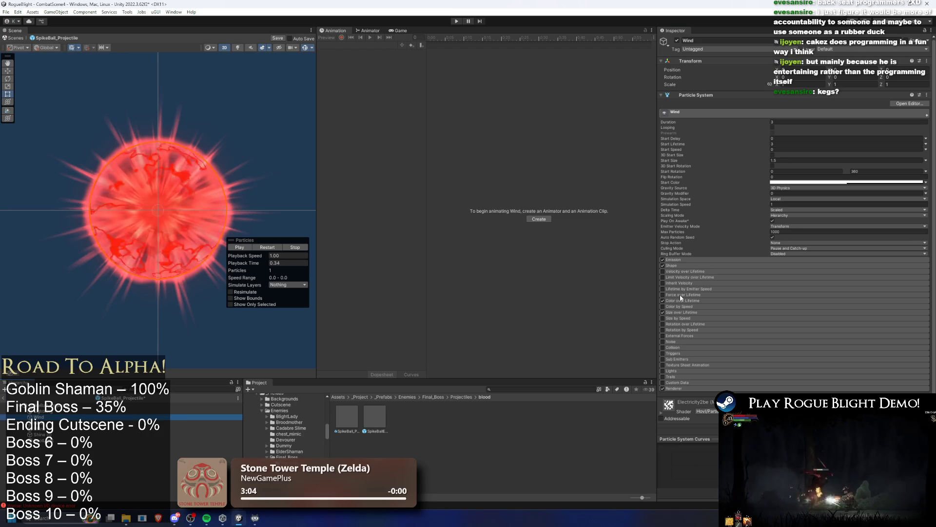
{"action": "left_click", "coordinate": [683, 301]}
{"action": "left_click", "coordinate": [781, 307]}
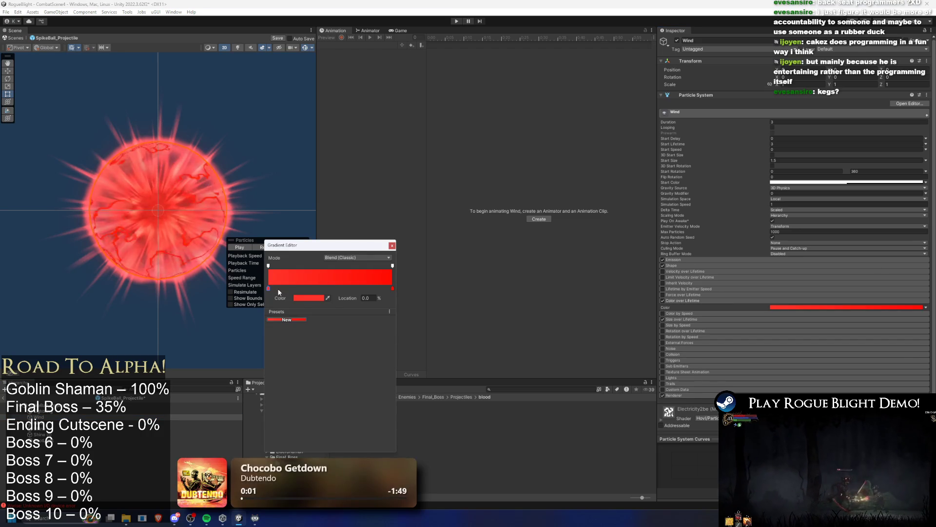
{"action": "left_click", "coordinate": [305, 298]}
{"action": "mouse_move", "coordinate": [367, 347]}
{"action": "left_mouse_down"}
{"action": "mouse_move", "coordinate": [364, 363]}
{"action": "mouse_move", "coordinate": [400, 293]}
{"action": "left_mouse_up"}
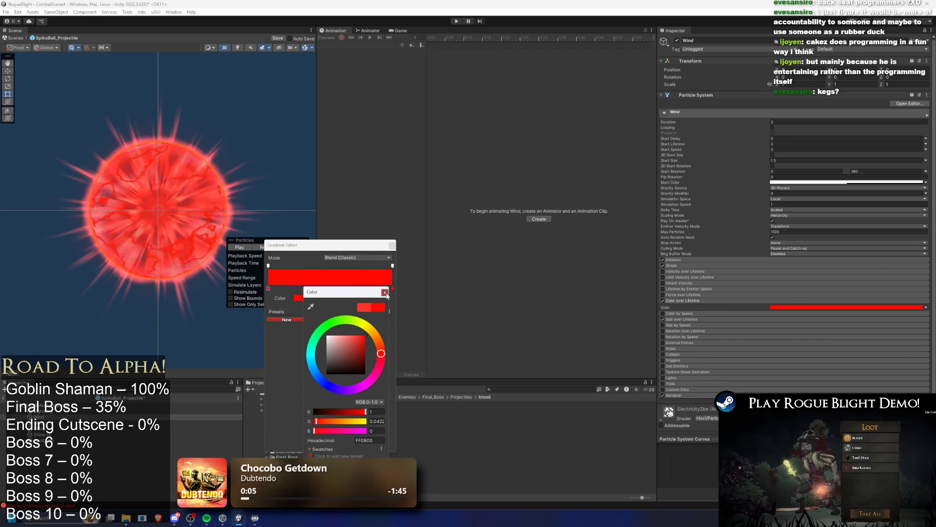
{"action": "left_click", "coordinate": [385, 292]}
{"action": "left_click", "coordinate": [392, 245]}
- Set Glow's Color over Lifetime gradient colour to red, then move to Shine
{"action": "key", "text": "Up"}
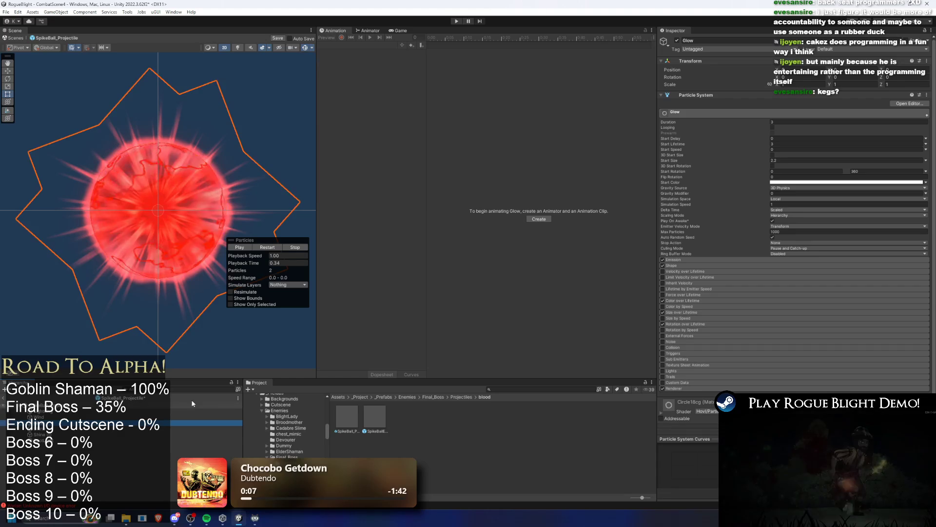
{"action": "left_click", "coordinate": [687, 301]}
{"action": "left_click", "coordinate": [813, 307]}
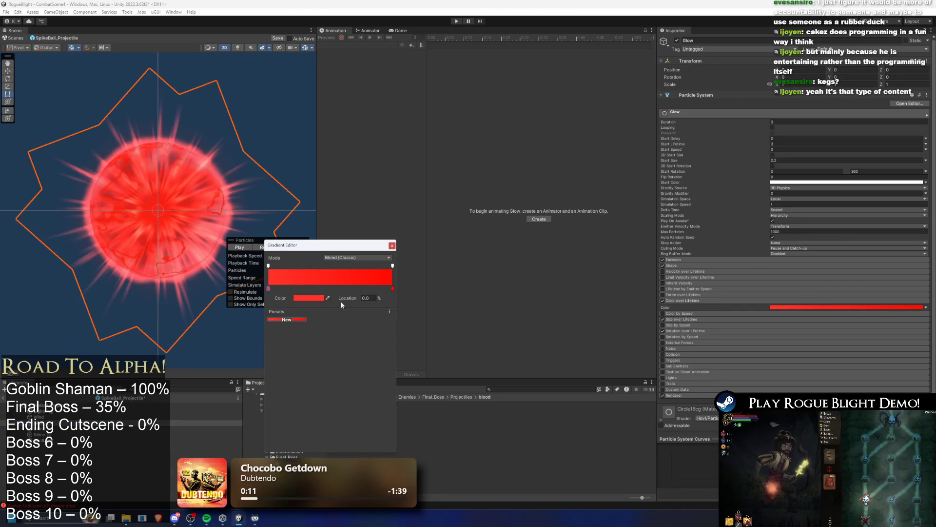
{"action": "left_click", "coordinate": [318, 297]}
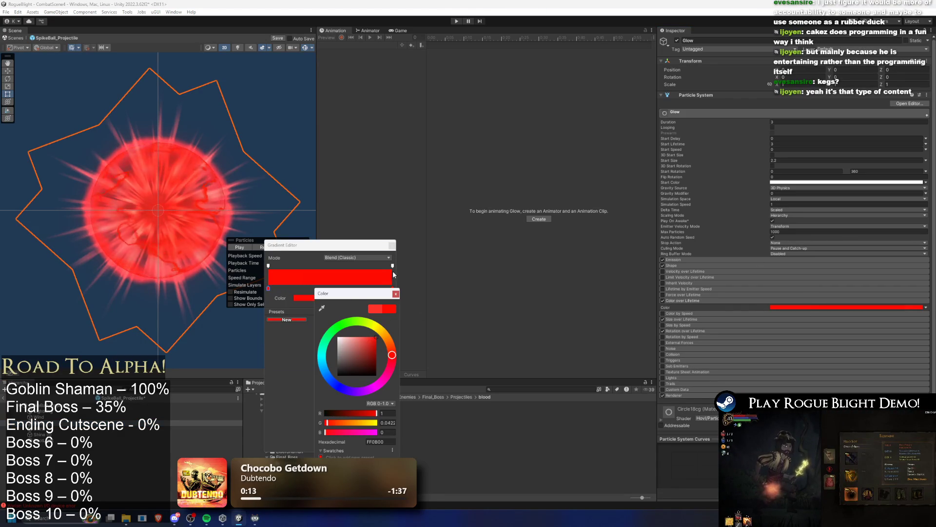
{"action": "key", "text": "Escape"}
{"action": "key", "text": "Escape"}
{"action": "key", "text": "Down"}
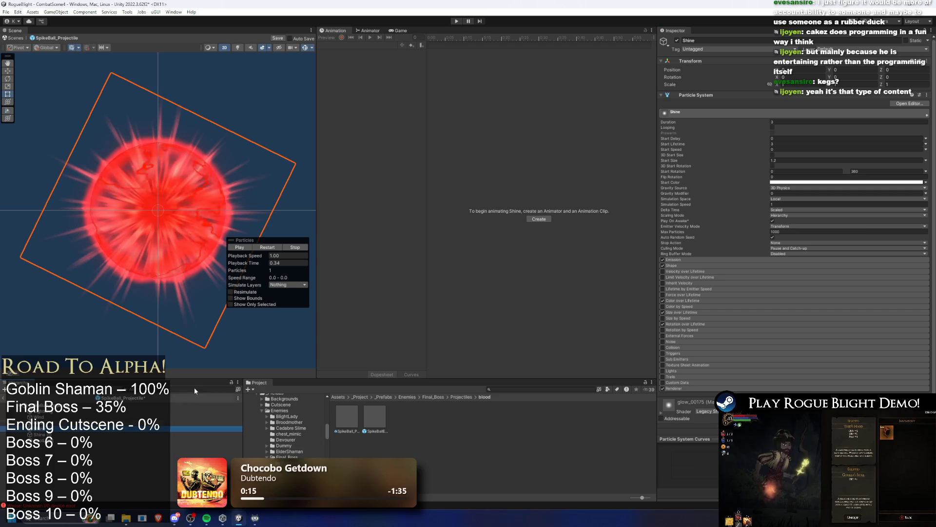
- Turn Shine's Color over Lifetime gradient pure red and duplicate it as Shine (1)
{"action": "left_click", "coordinate": [683, 300]}
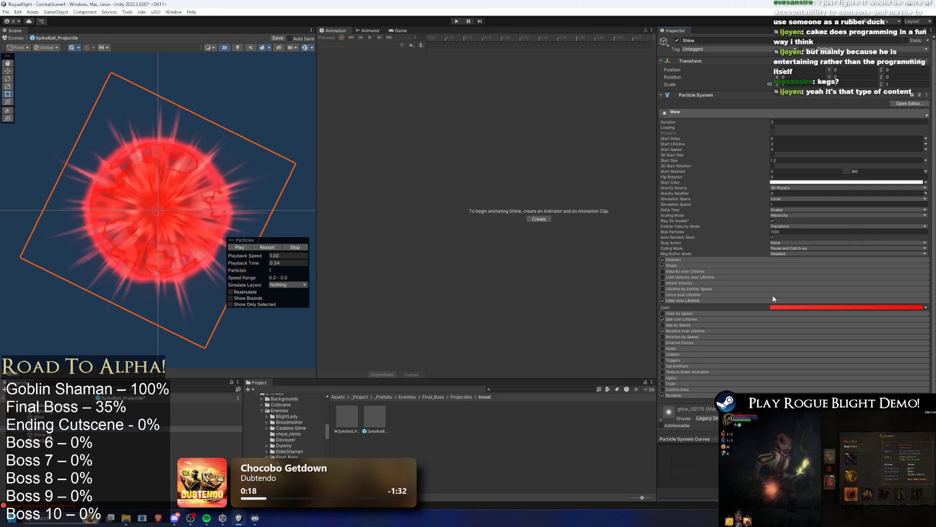
{"action": "left_click", "coordinate": [748, 307]}
{"action": "left_click", "coordinate": [312, 298]}
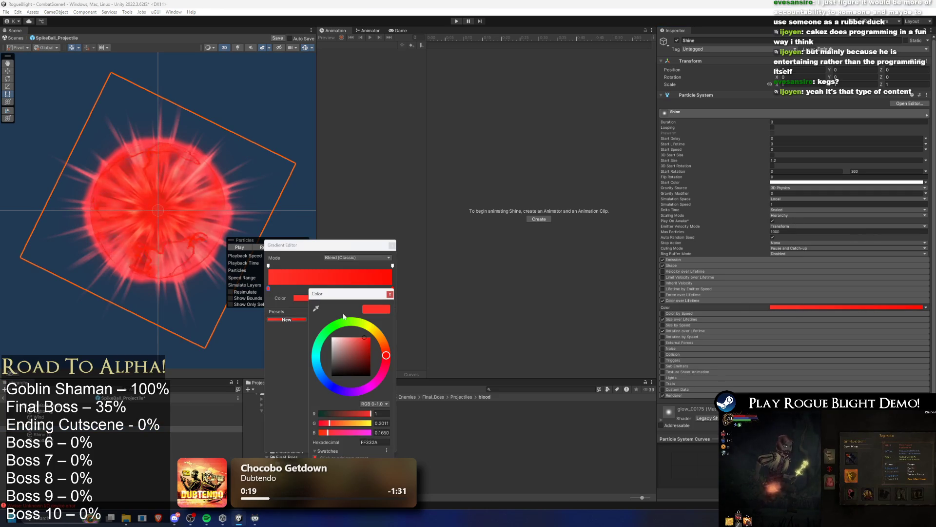
{"action": "left_click_drag", "start_coordinate": [363, 344], "coordinate": [388, 278]}
{"action": "left_click", "coordinate": [392, 246]}
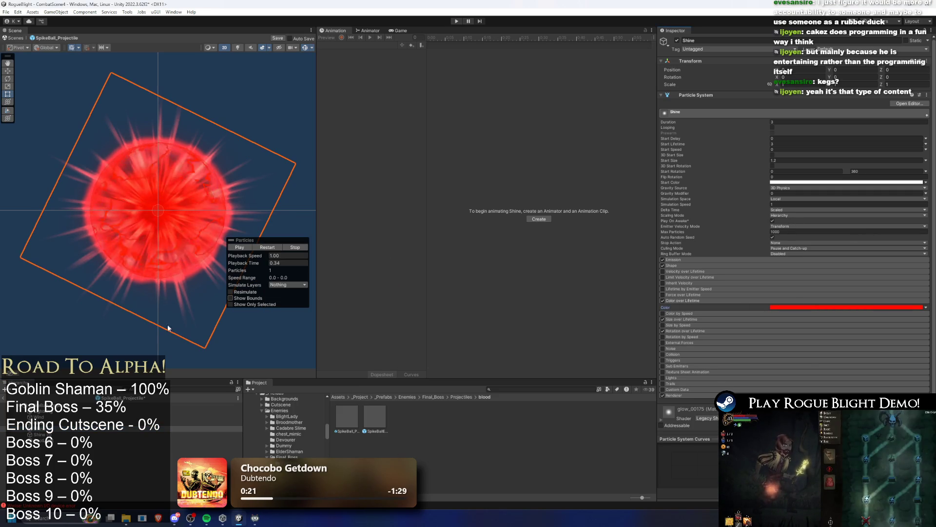
{"action": "key", "text": "ctrl+d"}
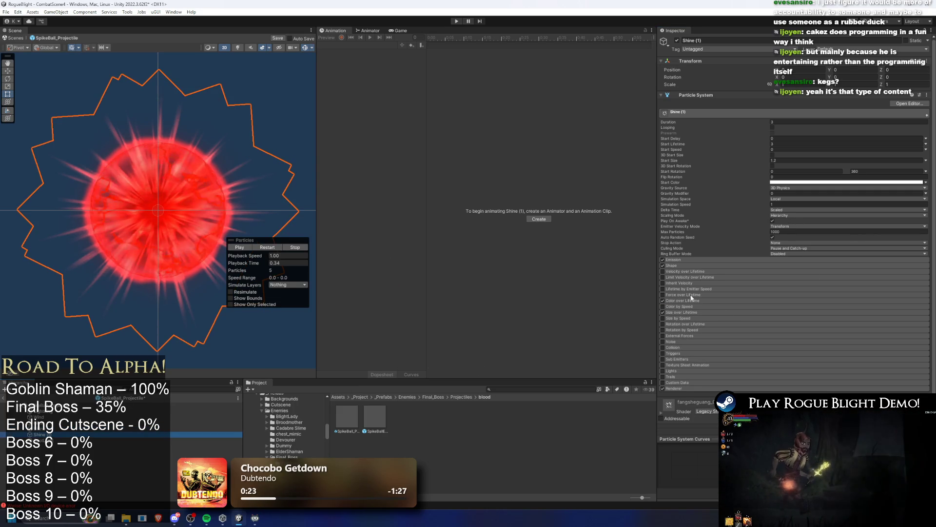
- Check the red gradient key in Shine (1)'s Color over Lifetime
{"action": "left_click", "coordinate": [790, 301]}
{"action": "left_click", "coordinate": [778, 308]}
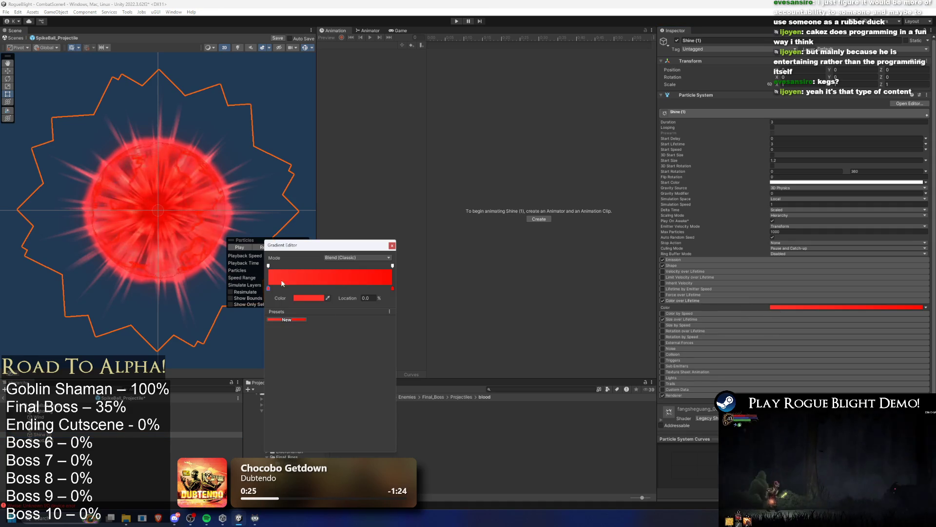
{"action": "left_click", "coordinate": [297, 299]}
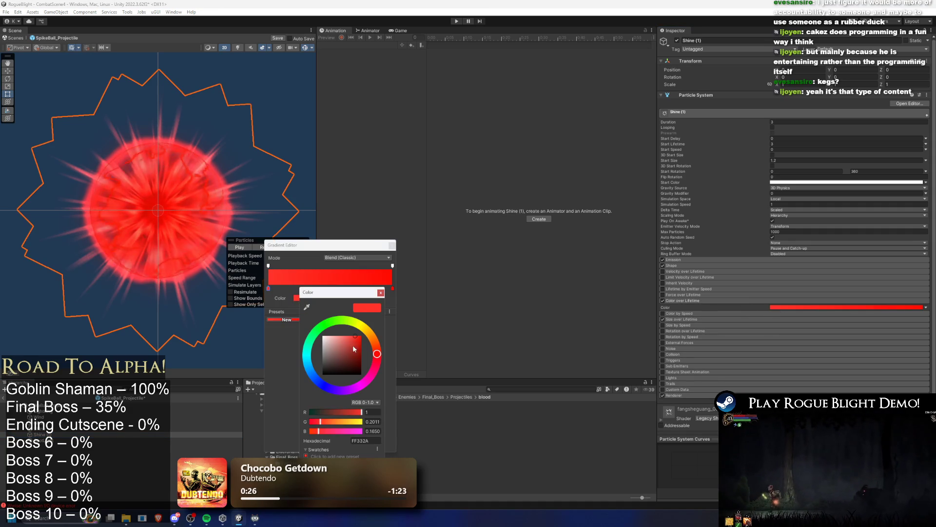
{"action": "left_click", "coordinate": [381, 292]}
{"action": "left_click", "coordinate": [392, 245]}
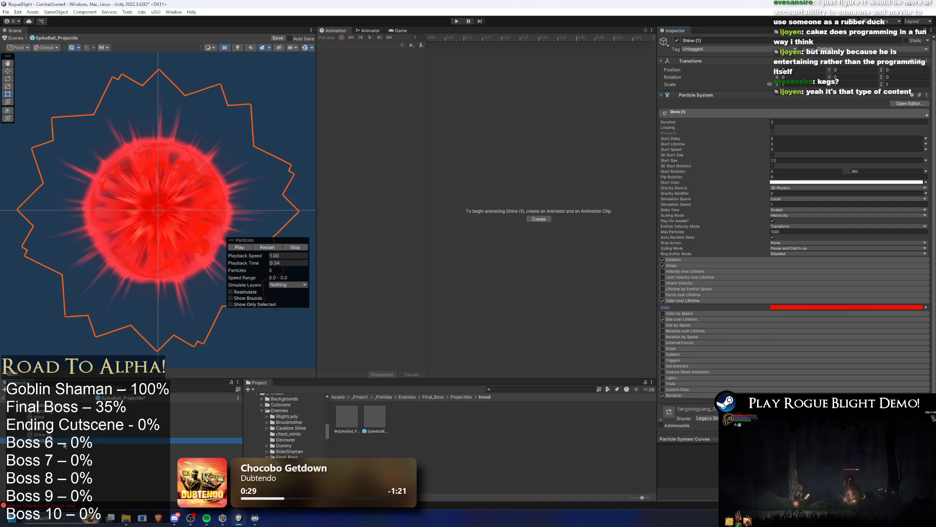
- Make the SpotLight's Light 2D colour red and review the root projectile's colour gradient
{"action": "left_click", "coordinate": [64, 441]}
{"action": "left_click_drag", "start_coordinate": [861, 149], "coordinate": [870, 150]}
{"action": "left_click", "coordinate": [890, 106]}
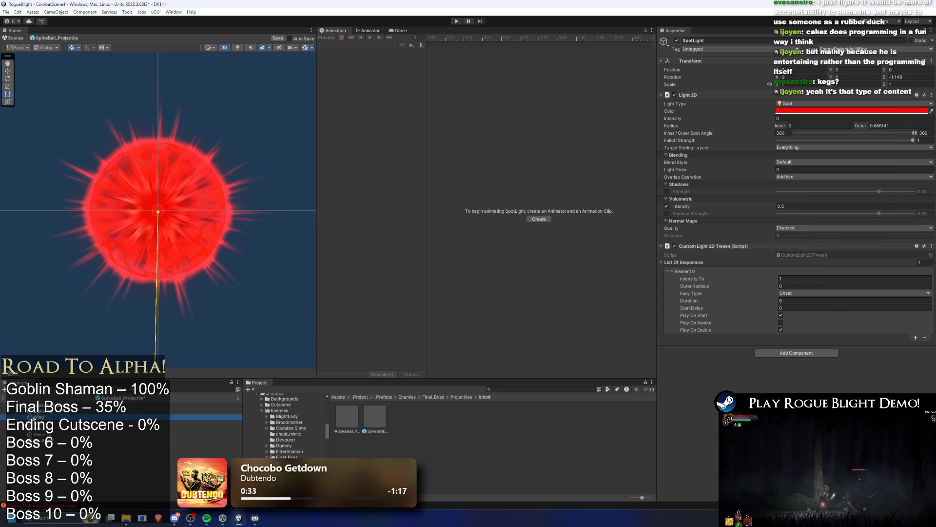
{"action": "left_click", "coordinate": [205, 404]}
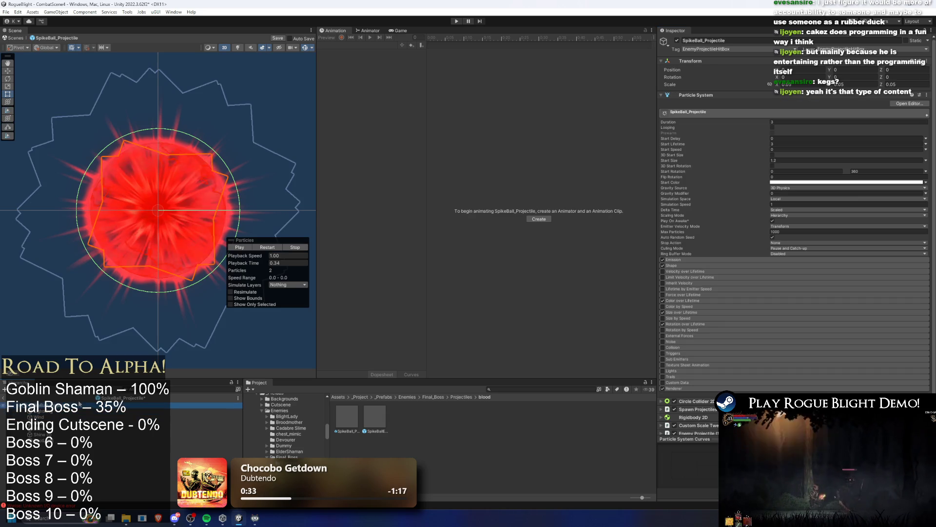
{"action": "left_click", "coordinate": [682, 301]}
{"action": "left_click", "coordinate": [791, 307]}
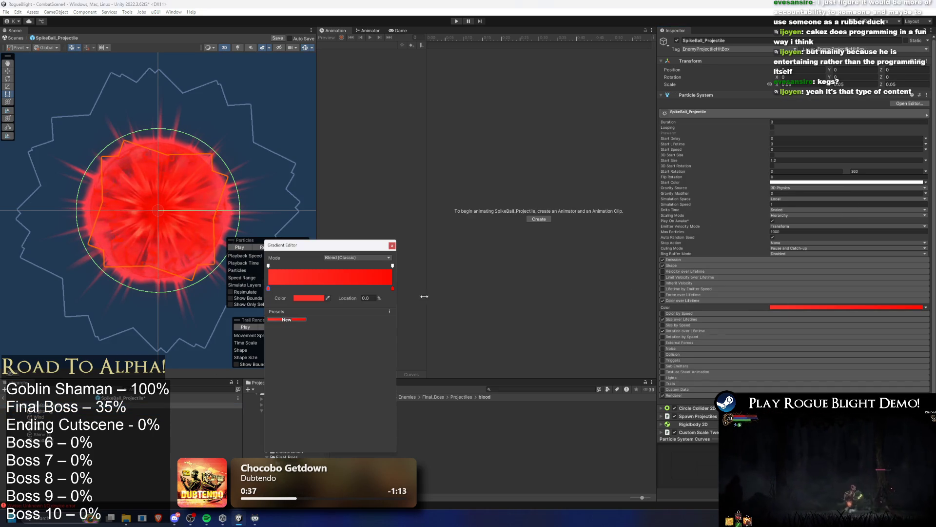
{"action": "left_click", "coordinate": [312, 298]}
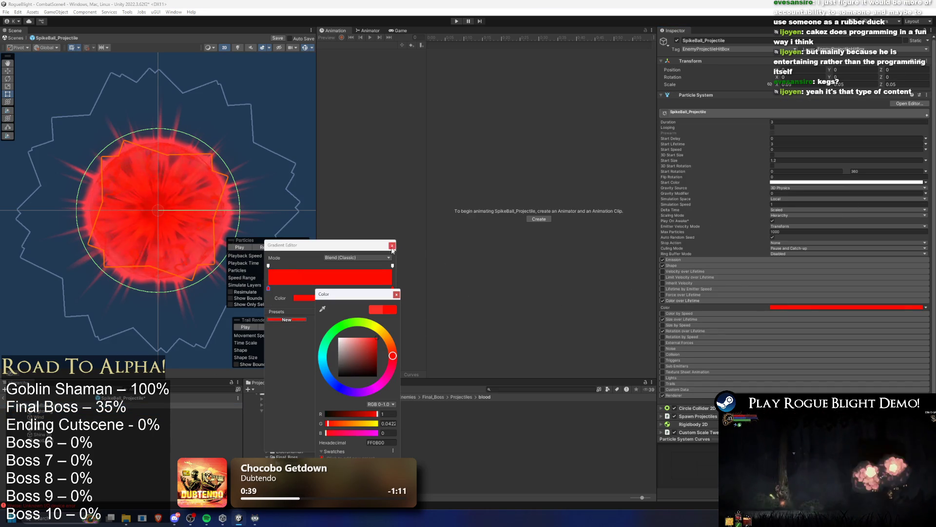
{"action": "key", "text": "Escape"}
- Duplicate the Shine layer again, keep the copy centred, and play the effect preview
{"action": "left_click", "coordinate": [39, 417]}
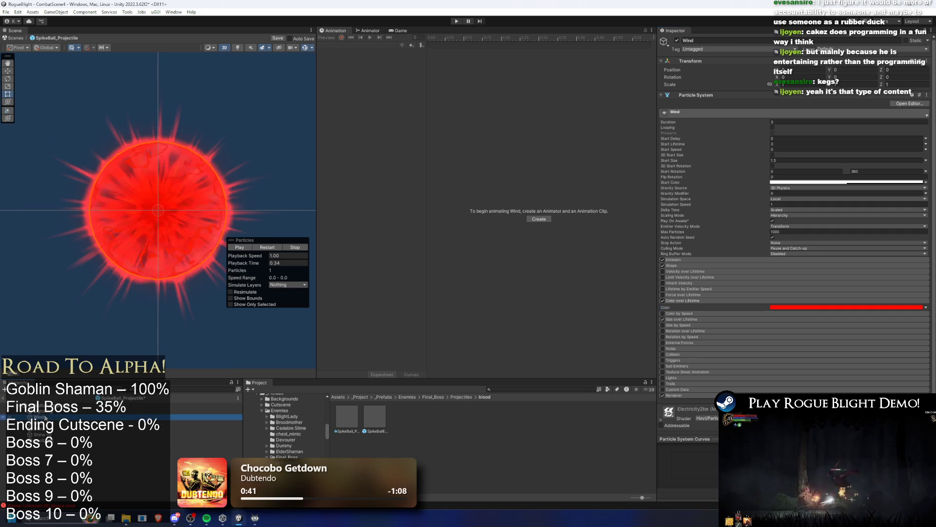
{"action": "left_click", "coordinate": [198, 296]}
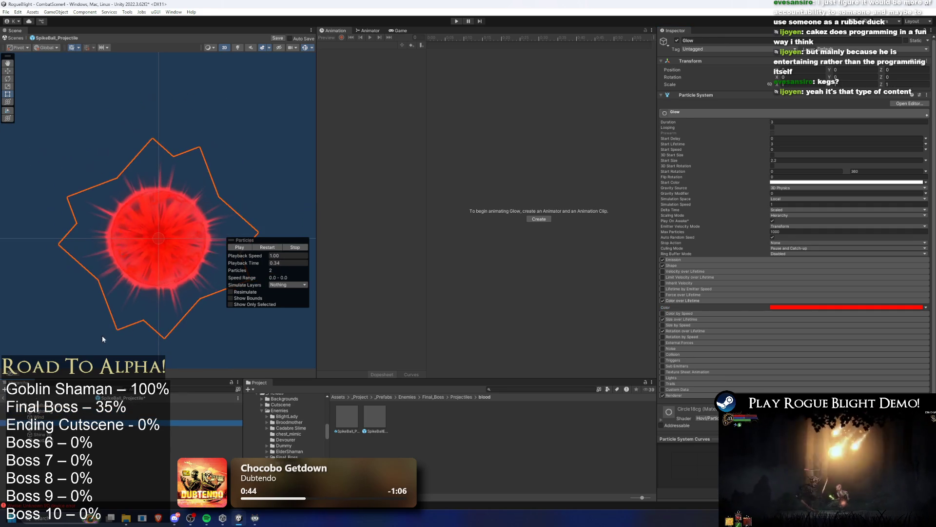
{"action": "key", "text": "ctrl+d"}
{"action": "left_click_drag", "start_coordinate": [161, 236], "coordinate": [244, 177]}
{"action": "key", "text": "ctrl+z"}
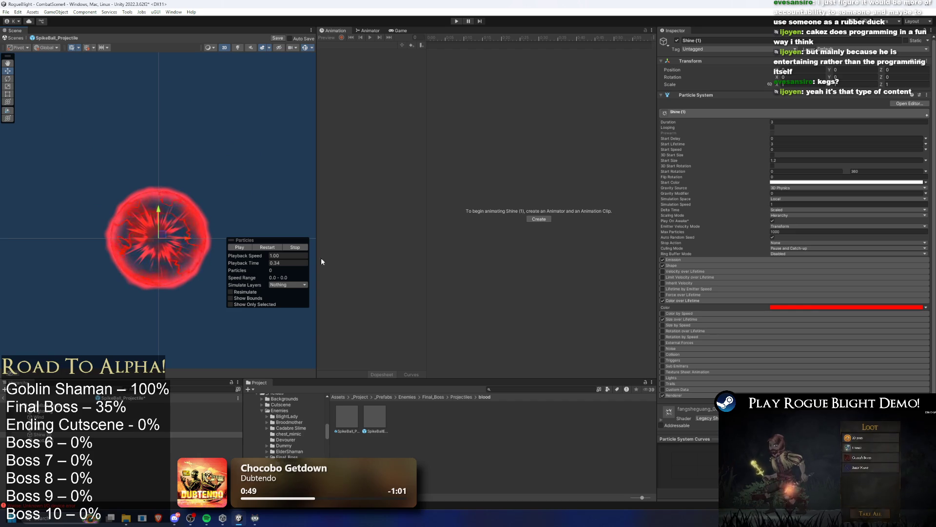
{"action": "left_click", "coordinate": [280, 247]}
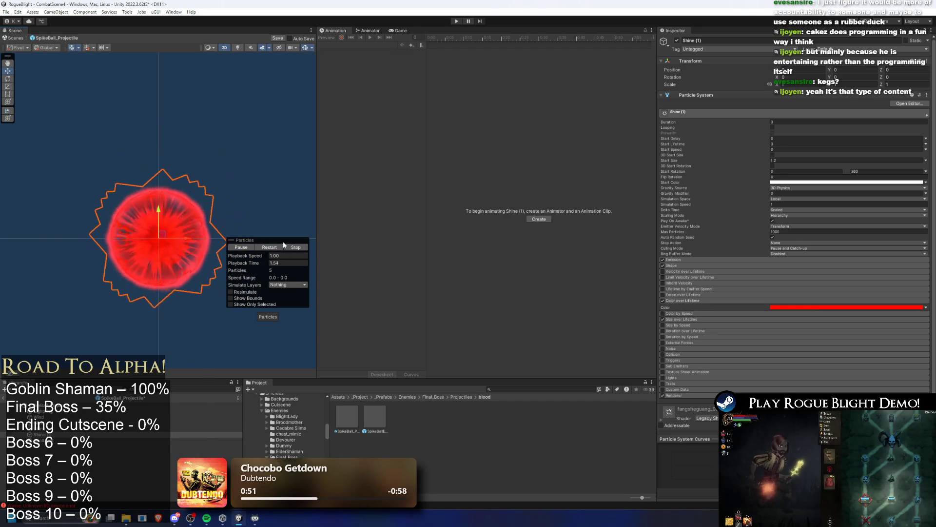
{"action": "scroll", "coordinate": [797, 239], "scroll_direction": "down", "scroll_amount": 1}
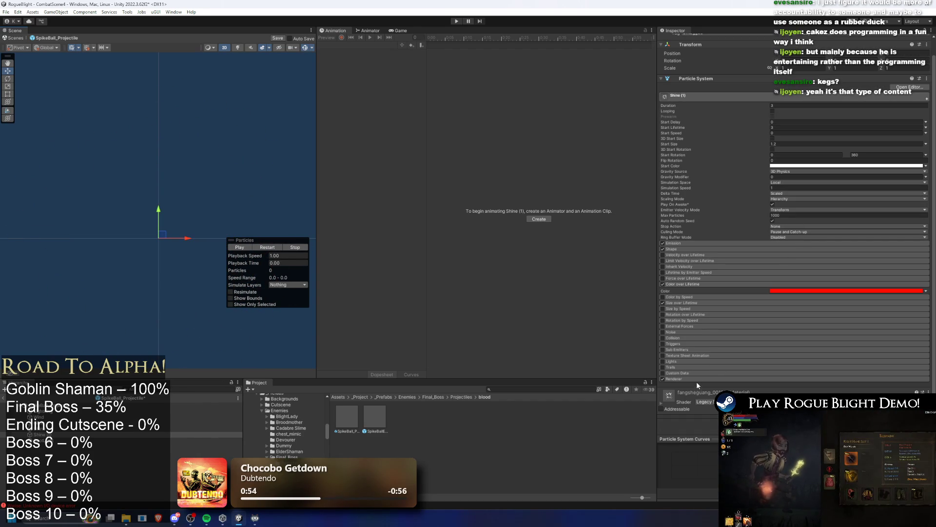
- Locate Shine (1)'s current material and try replacement materials, replaying the preview
{"action": "scroll", "coordinate": [772, 332], "scroll_direction": "down", "scroll_amount": 5}
{"action": "left_click", "coordinate": [797, 269]}
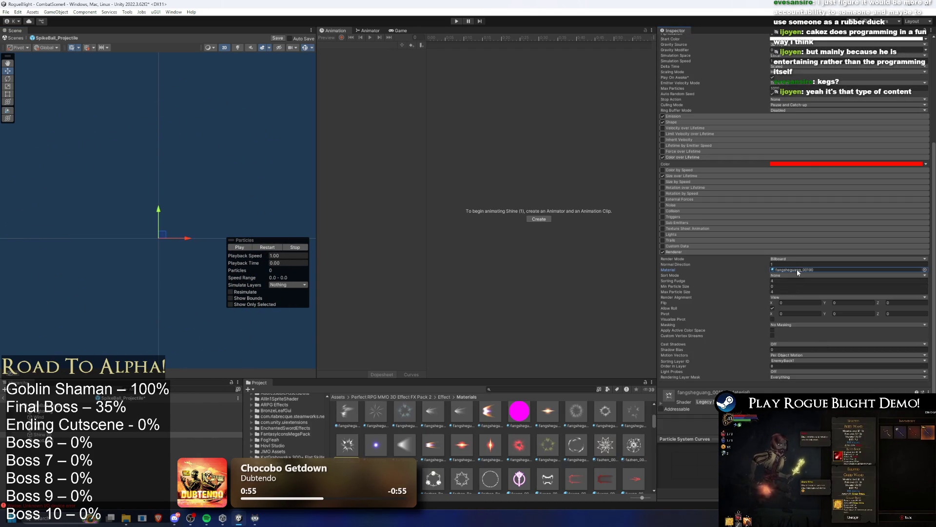
{"action": "left_click", "coordinate": [805, 271]}
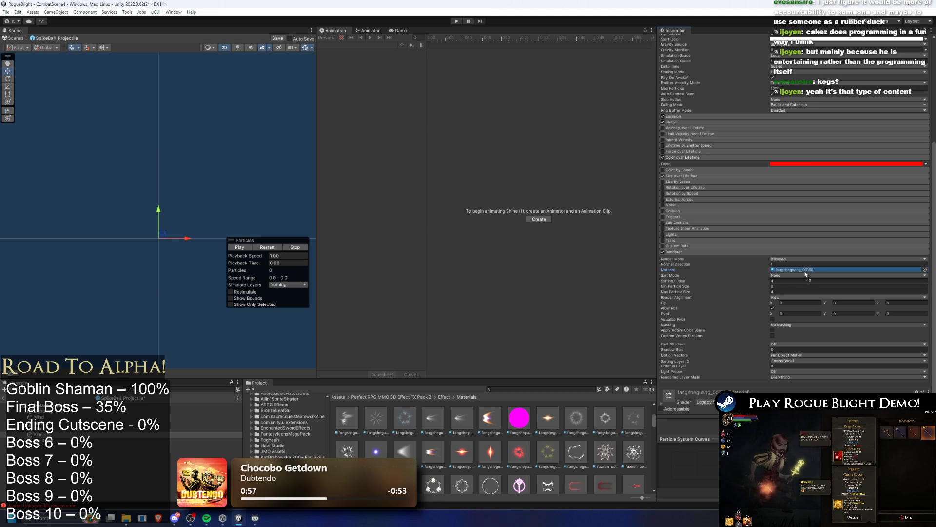
{"action": "left_click", "coordinate": [268, 247]}
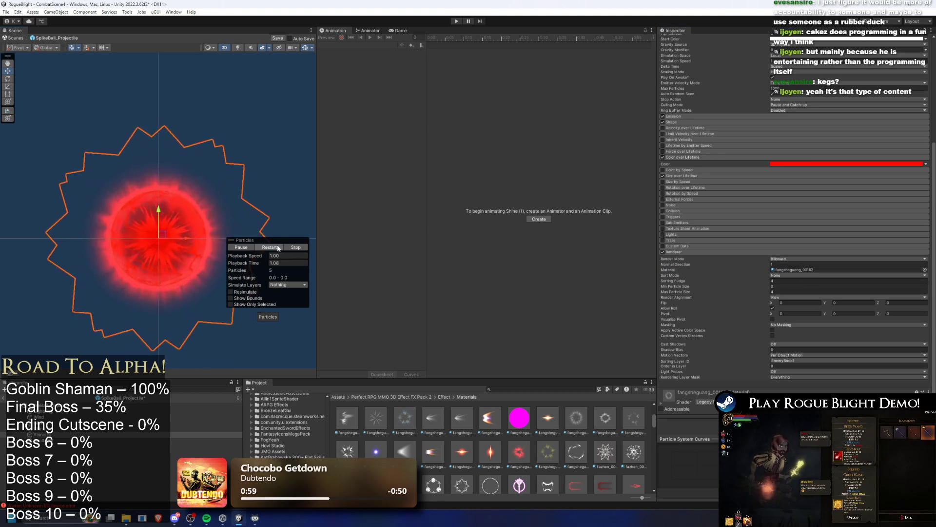
{"action": "left_click", "coordinate": [296, 247]}
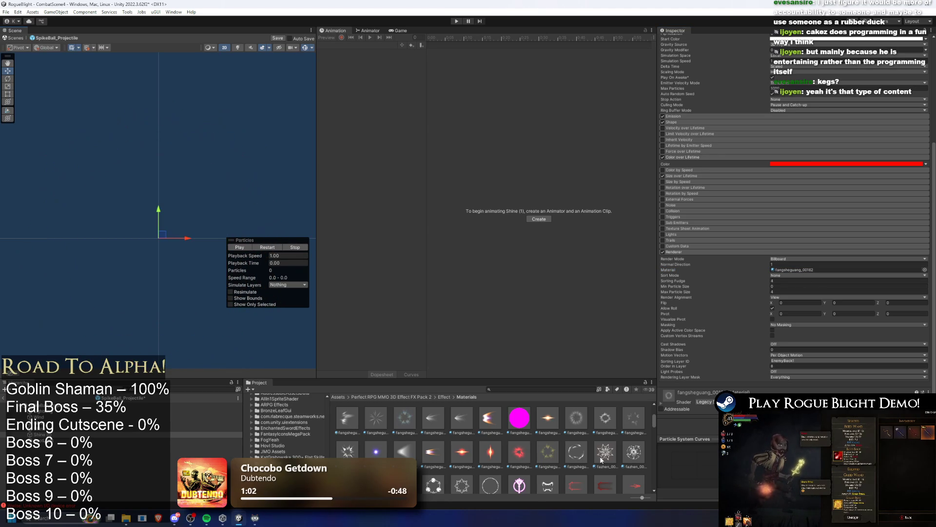
{"action": "left_click_drag", "start_coordinate": [663, 413], "coordinate": [812, 268]}
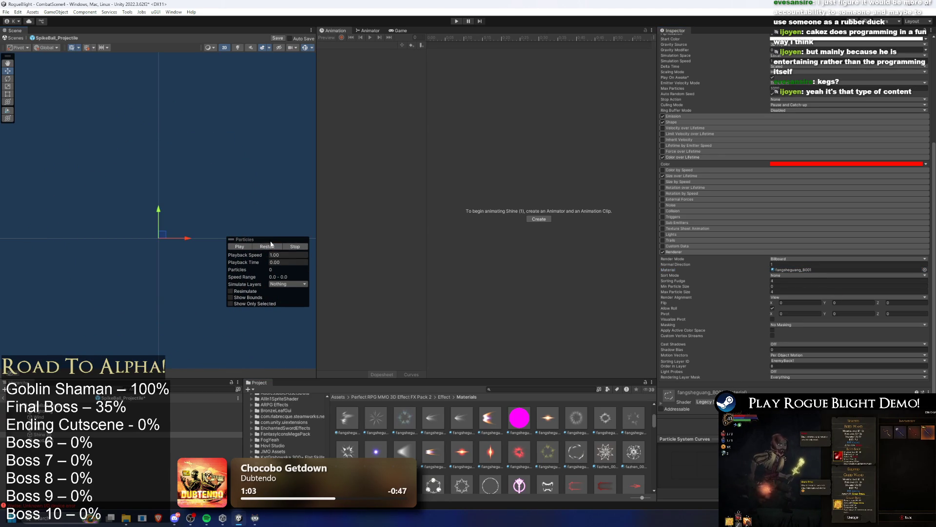
{"action": "scroll", "coordinate": [488, 439], "scroll_direction": "down", "scroll_amount": 3}
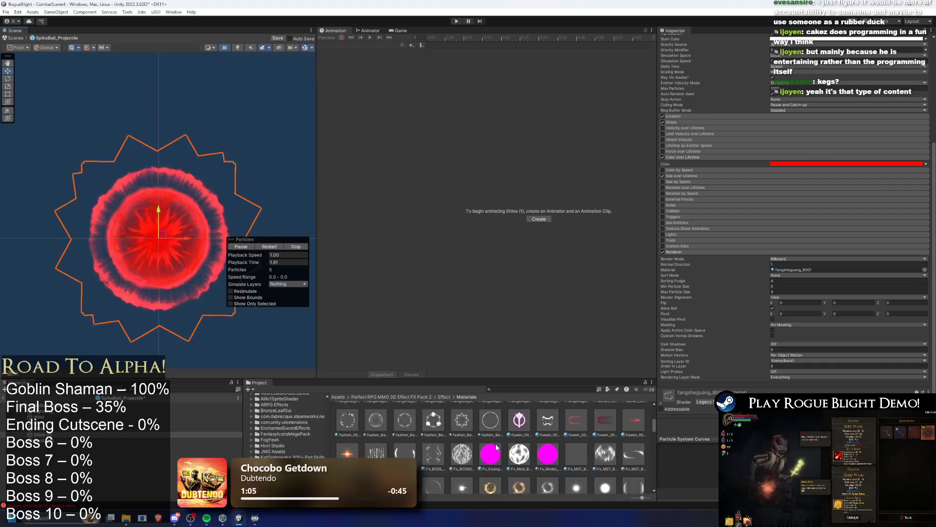
{"action": "left_click_drag", "start_coordinate": [433, 419], "coordinate": [800, 271]}
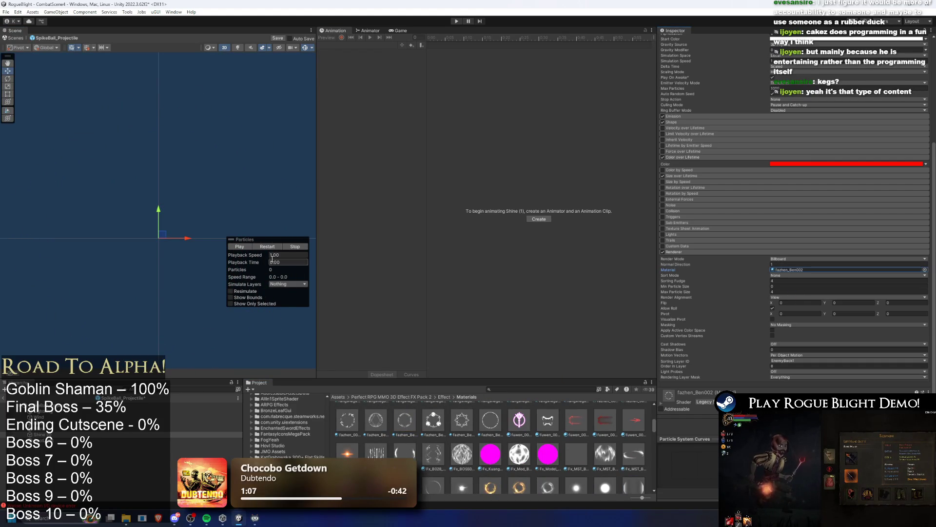
{"action": "left_click", "coordinate": [275, 247]}
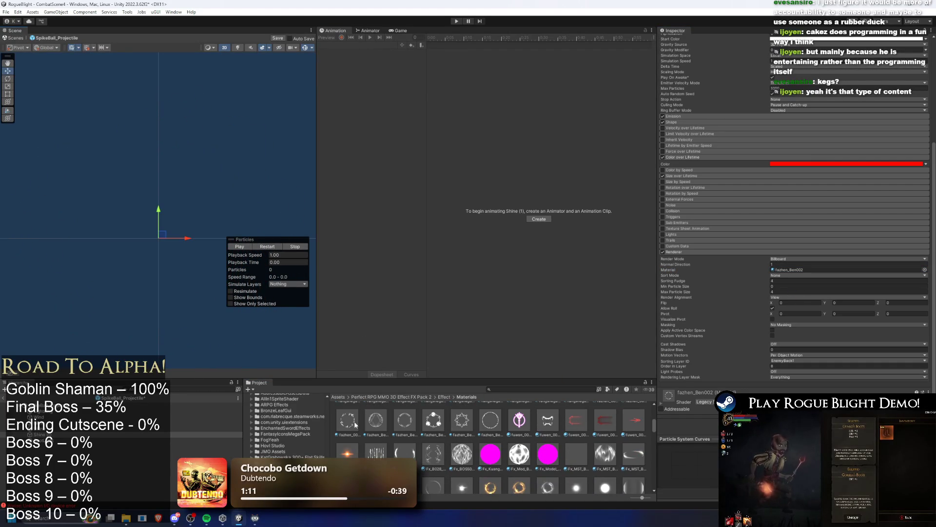
- Try fazhen_00093 on Shine (1), then settle on the glow_00111 material
{"action": "left_click_drag", "start_coordinate": [833, 314], "coordinate": [799, 274]}
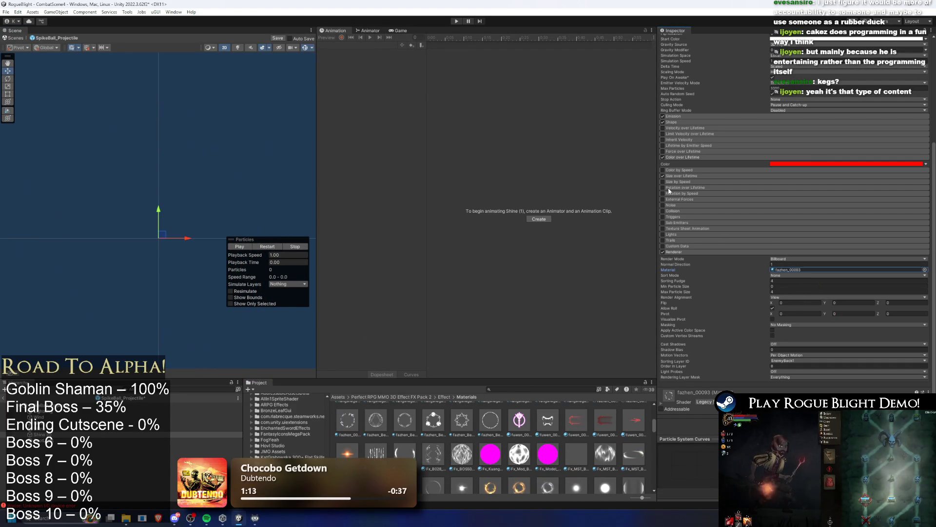
{"action": "key", "text": "super"}
{"action": "key", "text": "super"}
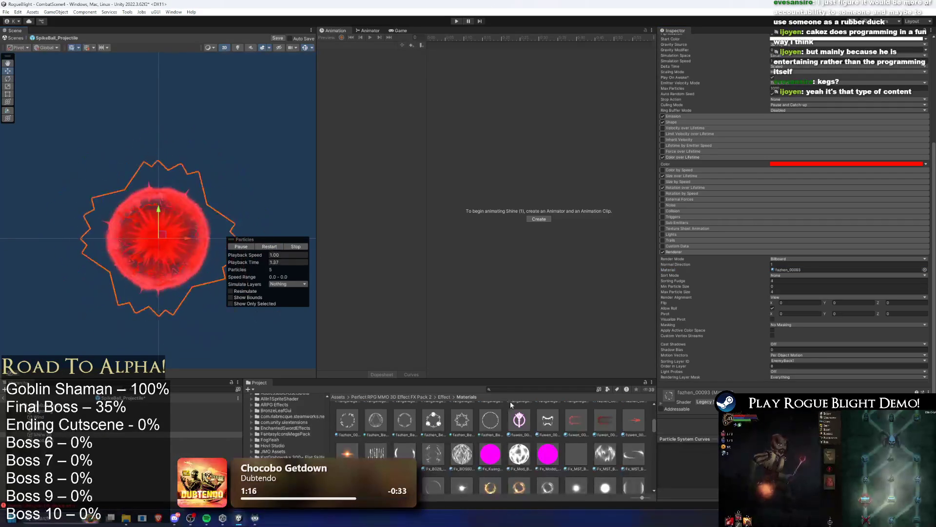
{"action": "scroll", "coordinate": [517, 468], "scroll_direction": "down", "scroll_amount": 1}
{"action": "left_click_drag", "start_coordinate": [555, 468], "coordinate": [820, 302]}
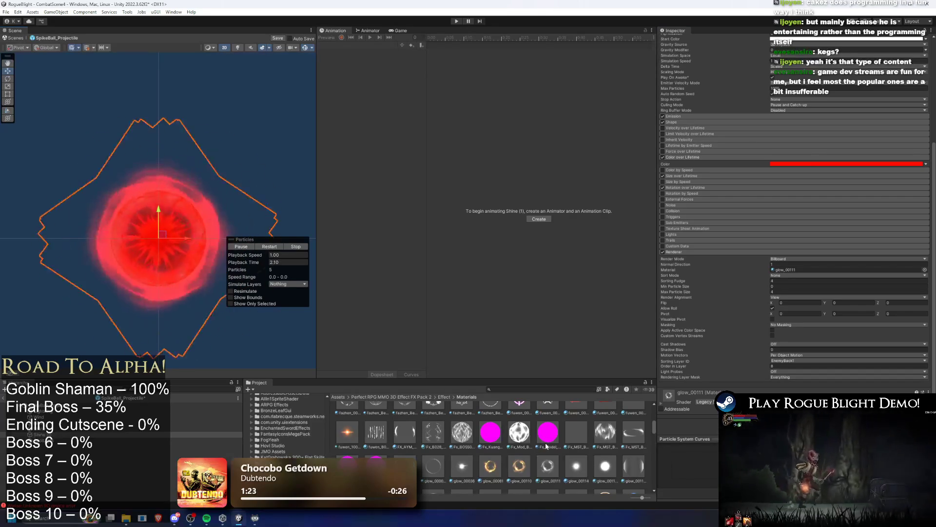
{"action": "scroll", "coordinate": [567, 449], "scroll_direction": "down", "scroll_amount": 3}
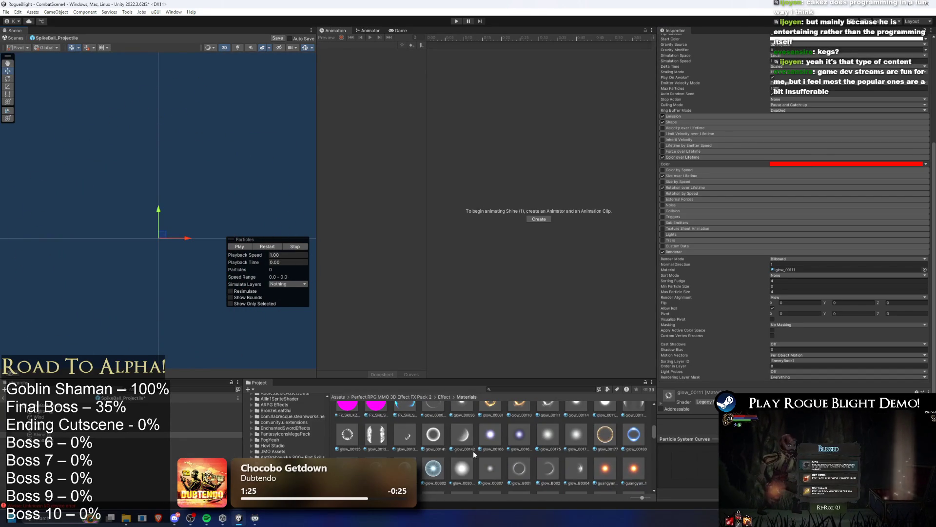
- Try glow_00141, another glow material and guangyun_008 on Shine (1), previewing each
{"action": "left_click_drag", "start_coordinate": [803, 305], "coordinate": [803, 306]}
{"action": "left_click", "coordinate": [270, 247]}
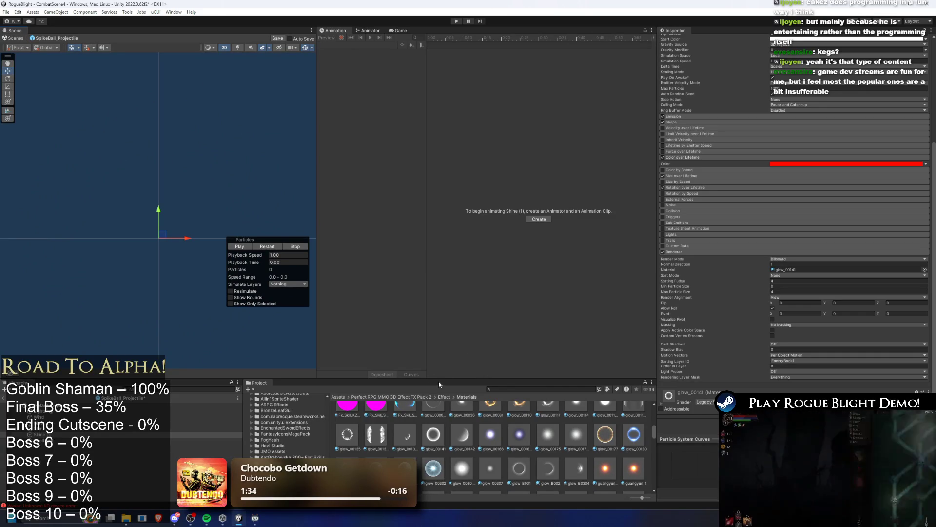
{"action": "scroll", "coordinate": [410, 456], "scroll_direction": "down", "scroll_amount": 2}
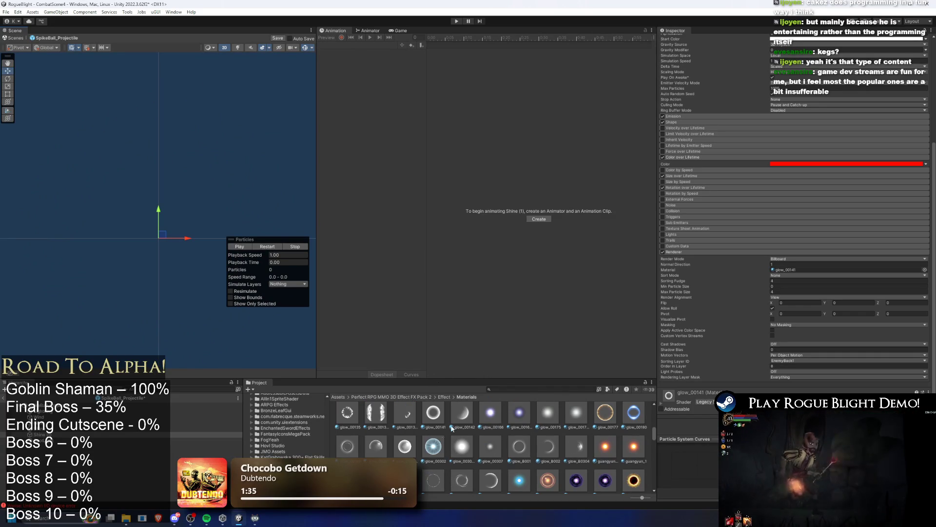
{"action": "left_click_drag", "start_coordinate": [791, 272], "coordinate": [787, 268]}
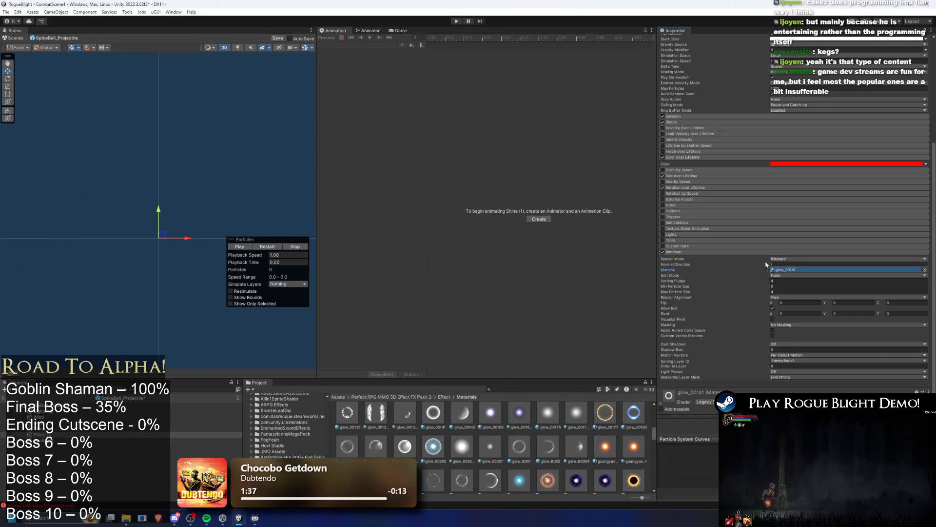
{"action": "scroll", "coordinate": [491, 448], "scroll_direction": "down", "scroll_amount": 5}
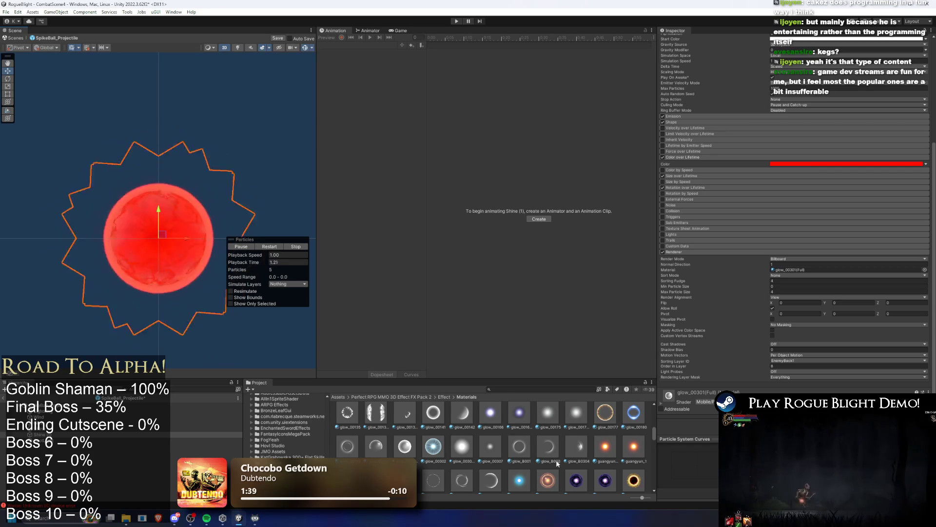
{"action": "left_click_drag", "start_coordinate": [491, 448], "coordinate": [812, 271]}
{"action": "left_click", "coordinate": [271, 248]}
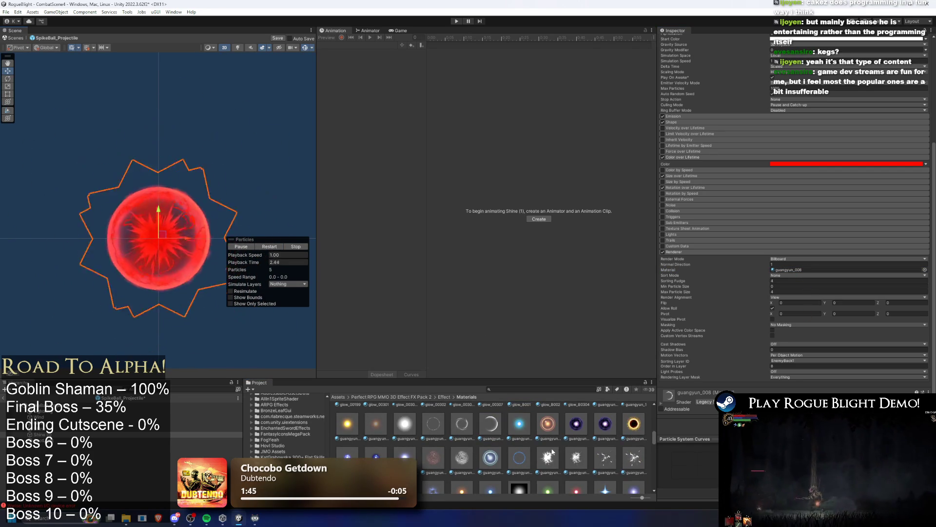
- Switch Shine (1)'s renderer material to guangyun_048 and replay the red burst
{"action": "scroll", "coordinate": [531, 444], "scroll_direction": "down", "scroll_amount": 2}
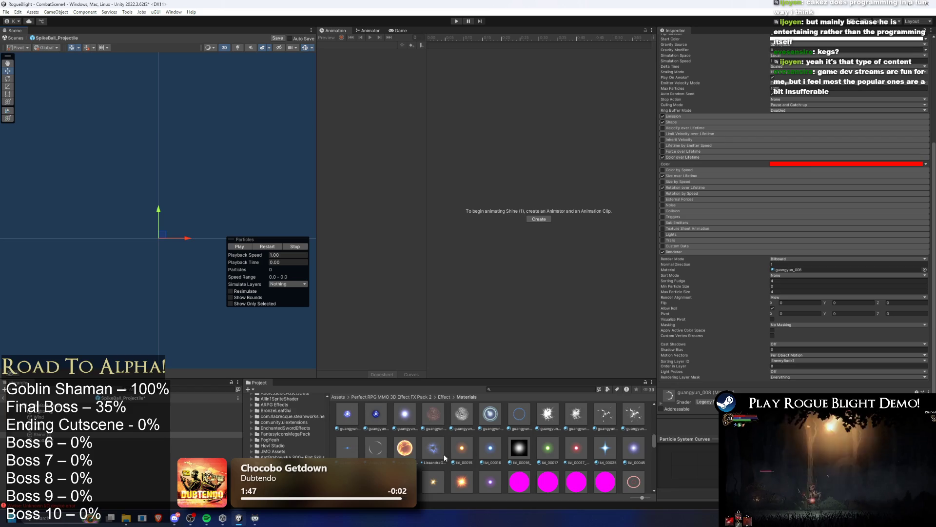
{"action": "left_click_drag", "start_coordinate": [375, 448], "coordinate": [815, 270]}
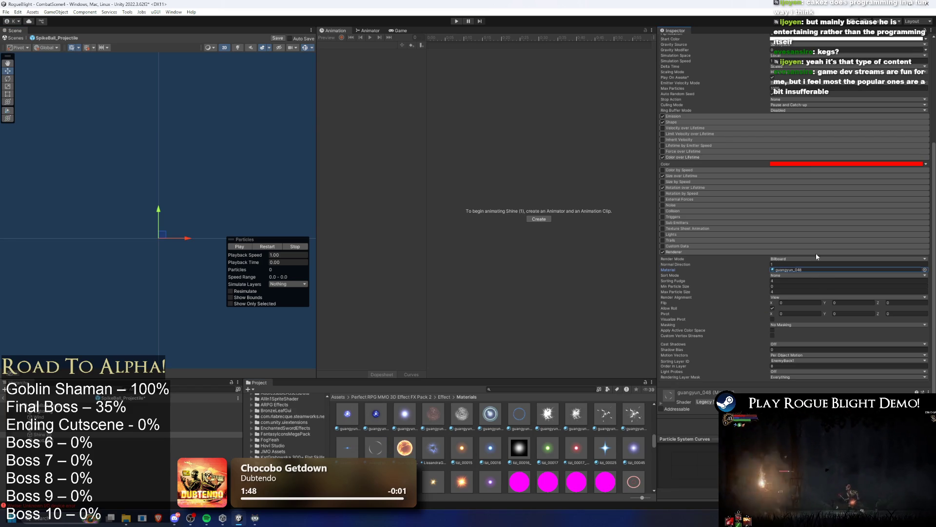
{"action": "left_click", "coordinate": [282, 247]}
{"action": "scroll", "coordinate": [568, 457], "scroll_direction": "down", "scroll_amount": 2}
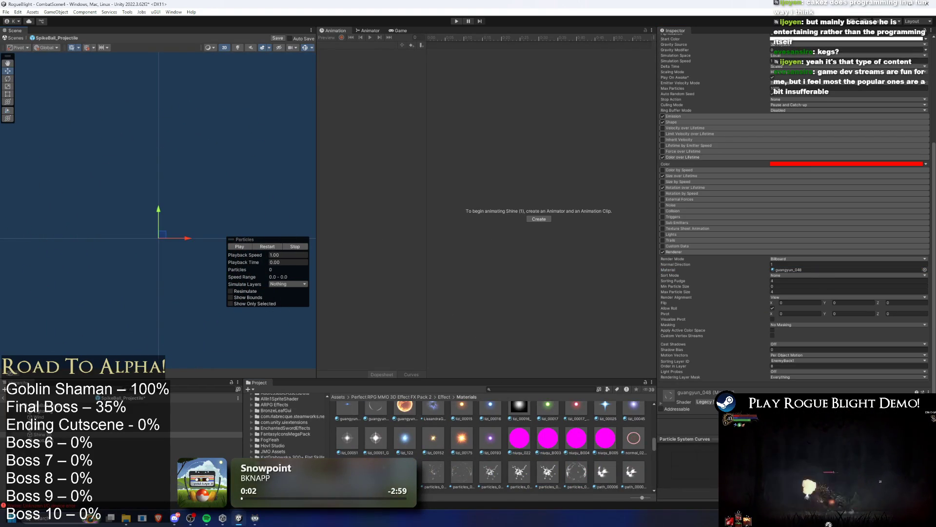
{"action": "scroll", "coordinate": [463, 449], "scroll_direction": "down", "scroll_amount": 5}
{"action": "scroll", "coordinate": [506, 421], "scroll_direction": "down", "scroll_amount": 1}
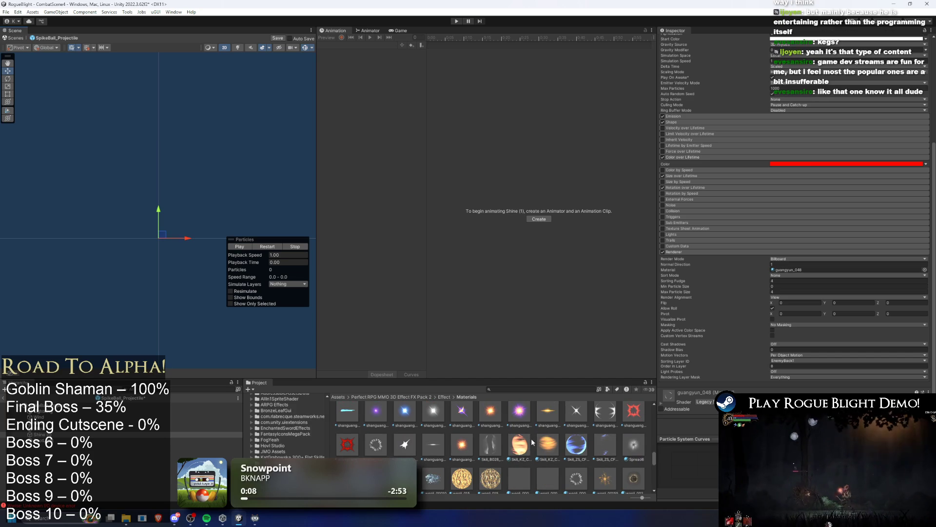
{"action": "scroll", "coordinate": [541, 448], "scroll_direction": "down", "scroll_amount": 1}
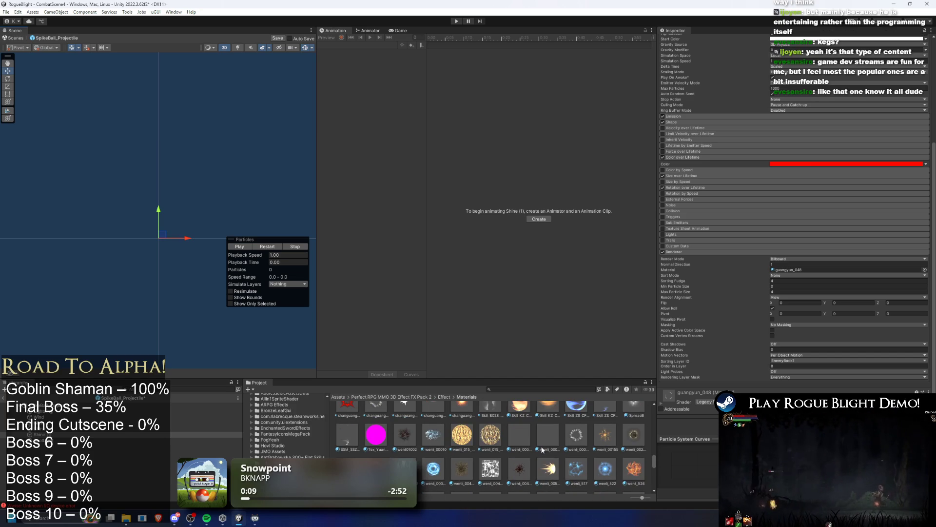
{"action": "left_click", "coordinate": [576, 373]}
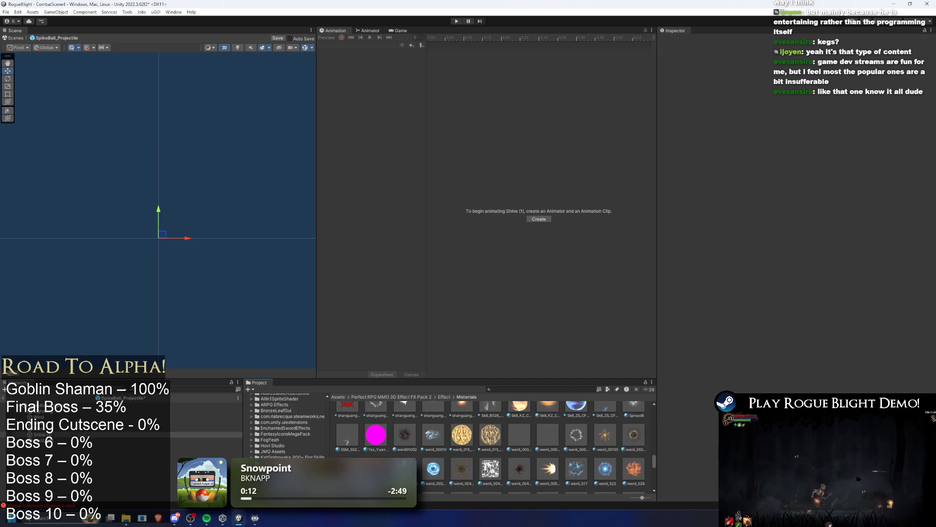
- Assign wenli_00307 to Shine (1)'s renderer and preview the result
{"action": "left_click", "coordinate": [39, 434]}
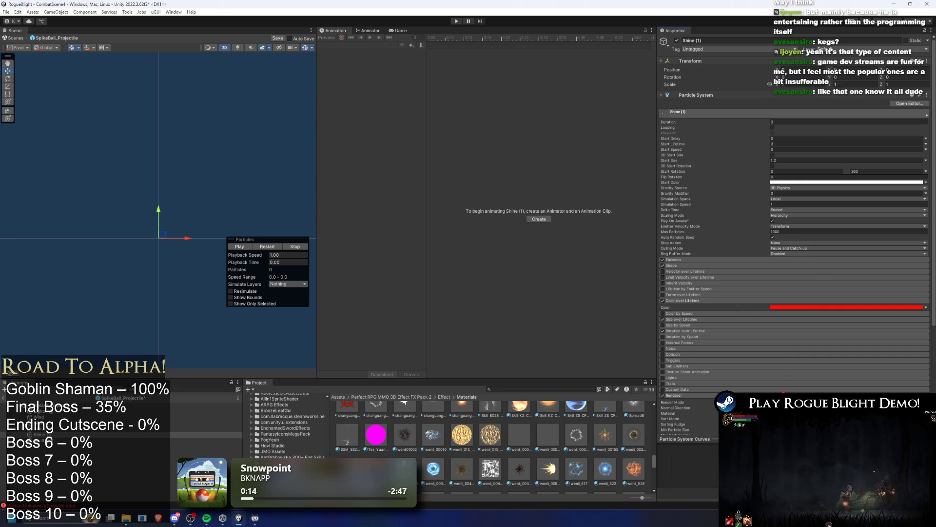
{"action": "left_click_drag", "start_coordinate": [784, 391], "coordinate": [785, 391]}
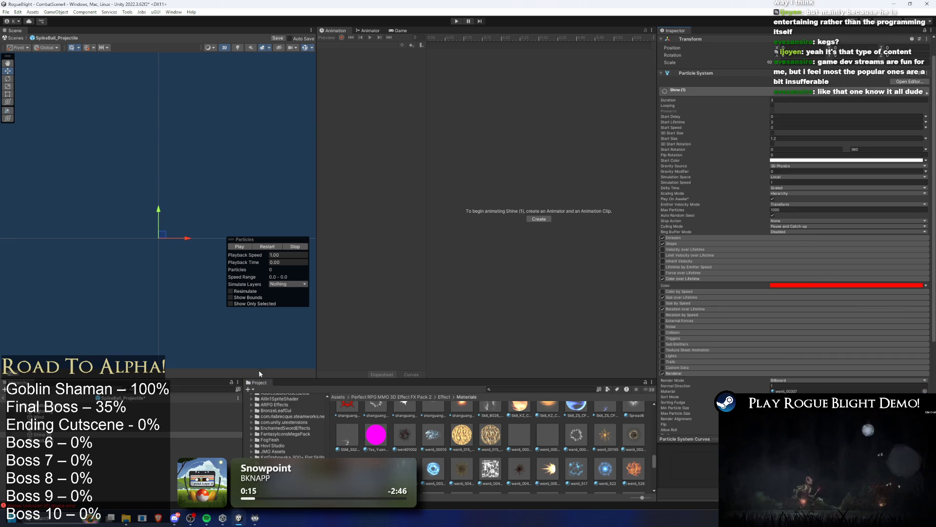
{"action": "scroll", "coordinate": [522, 439], "scroll_direction": "down", "scroll_amount": 3}
{"action": "scroll", "coordinate": [502, 435], "scroll_direction": "down", "scroll_amount": 2}
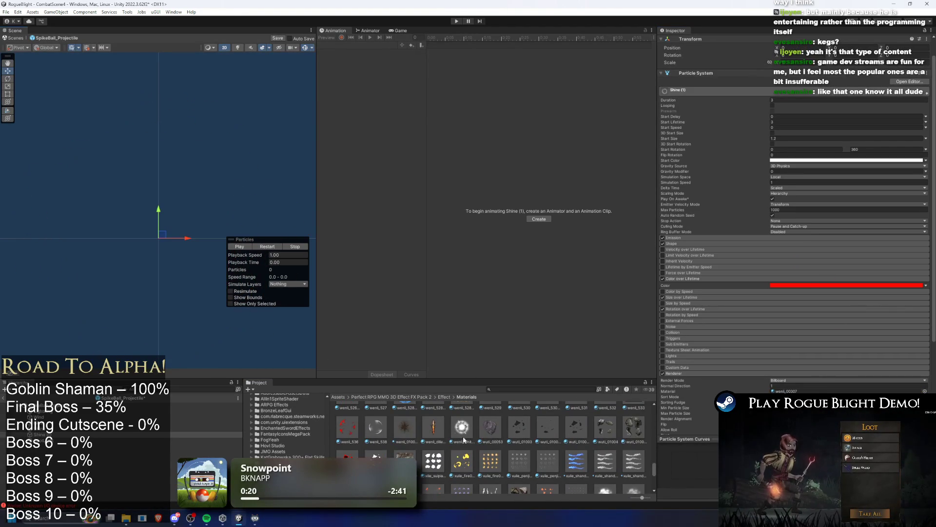
{"action": "scroll", "coordinate": [439, 458], "scroll_direction": "down", "scroll_amount": 3}
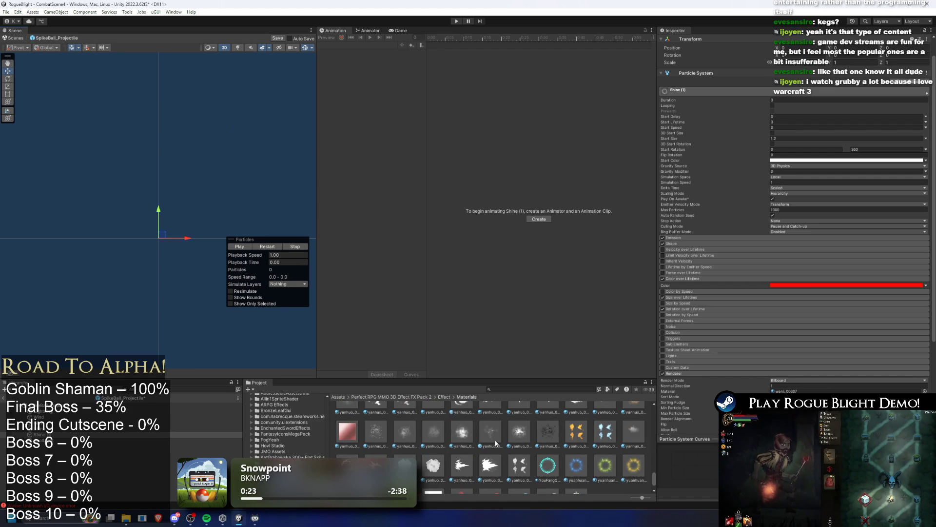
{"action": "left_click", "coordinate": [537, 435]}
{"action": "key", "text": "ctrl+z"}
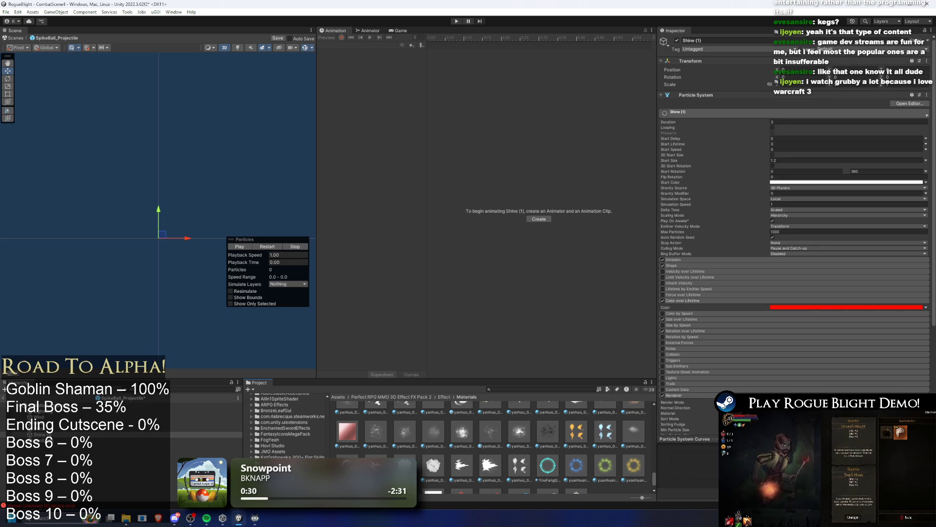
{"action": "scroll", "coordinate": [520, 456], "scroll_direction": "down", "scroll_amount": 1}
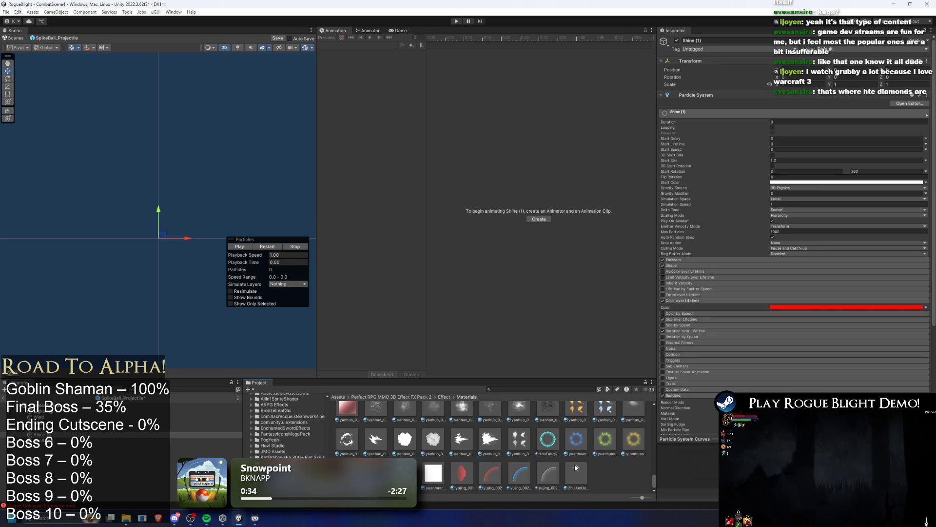
{"action": "scroll", "coordinate": [577, 463], "scroll_direction": "up", "scroll_amount": 1}
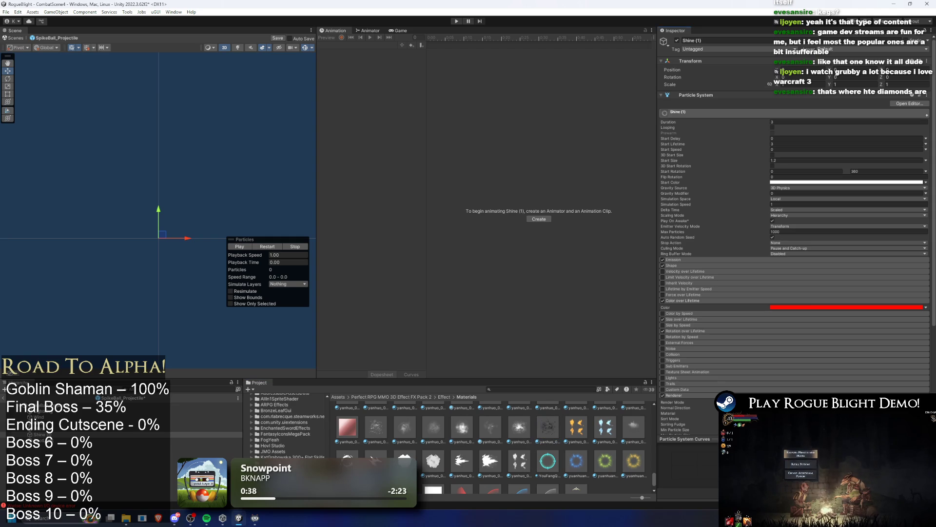
{"action": "left_click", "coordinate": [277, 246]}
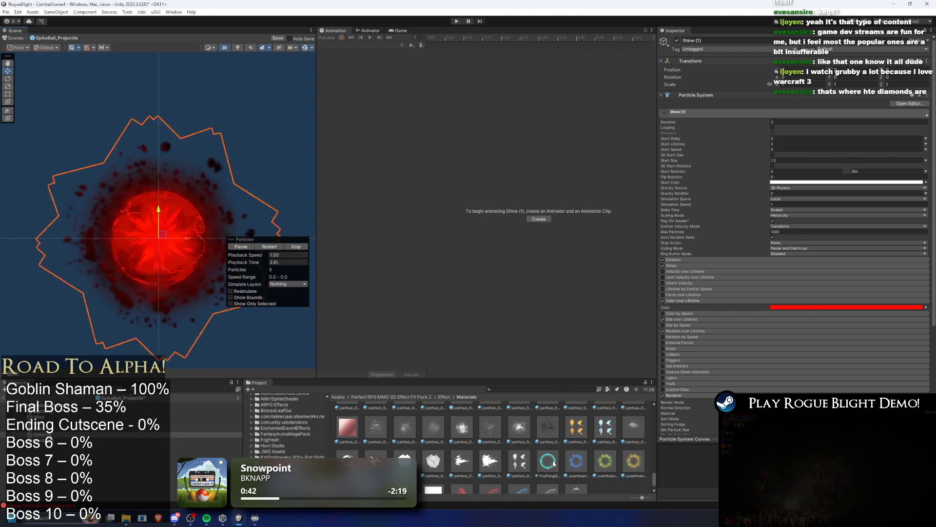
- Apply another guangyun material to Shine (1) and replay the red shine preview
{"action": "scroll", "coordinate": [584, 457], "scroll_direction": "up", "scroll_amount": 4}
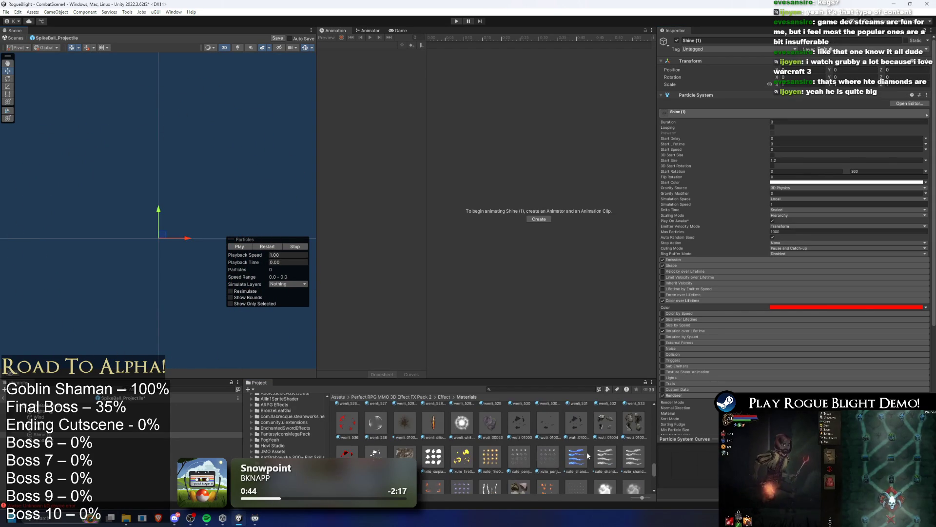
{"action": "scroll", "coordinate": [576, 461], "scroll_direction": "up", "scroll_amount": 2}
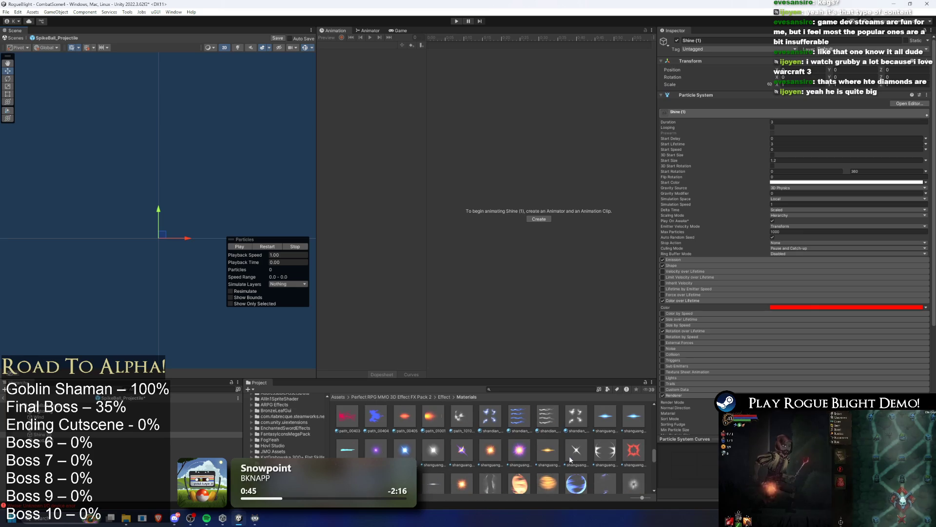
{"action": "scroll", "coordinate": [547, 461], "scroll_direction": "up", "scroll_amount": 3}
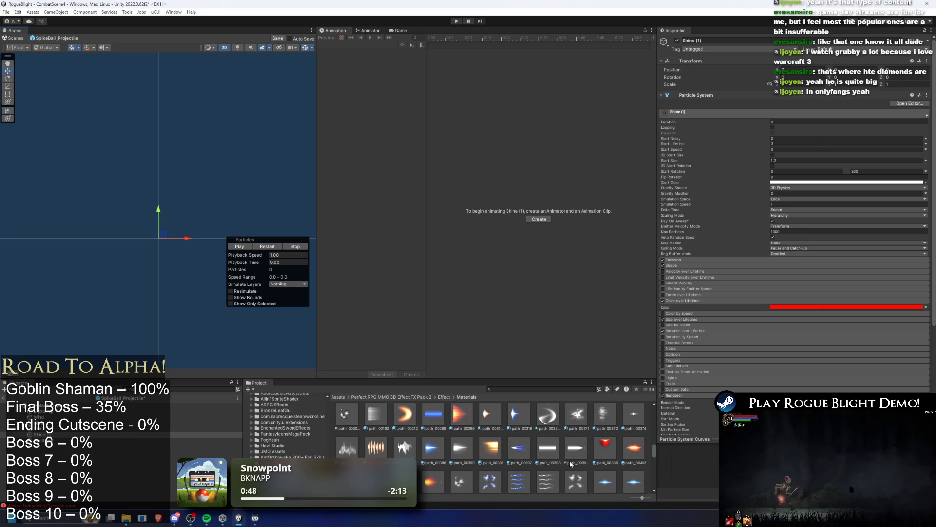
{"action": "scroll", "coordinate": [604, 467], "scroll_direction": "up", "scroll_amount": 2}
{"action": "scroll", "coordinate": [537, 455], "scroll_direction": "up", "scroll_amount": 4}
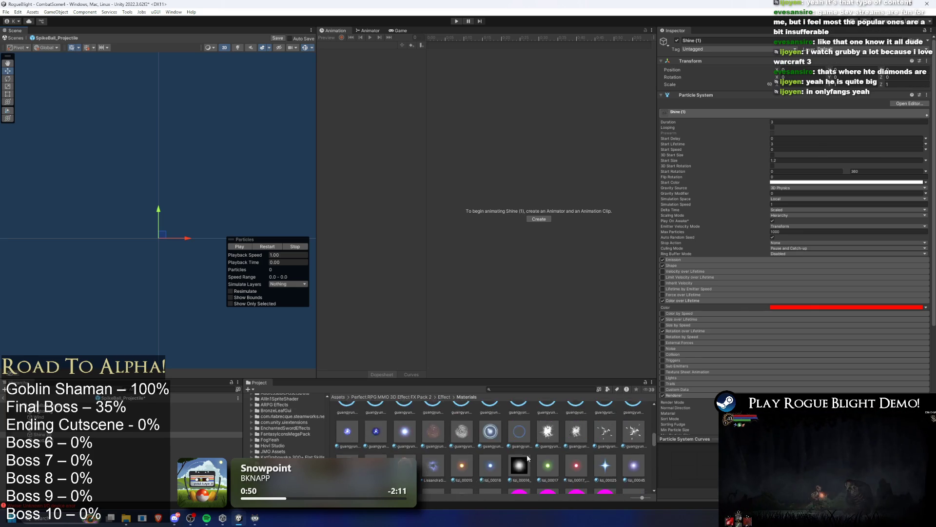
{"action": "left_click_drag", "start_coordinate": [456, 457], "coordinate": [798, 366]}
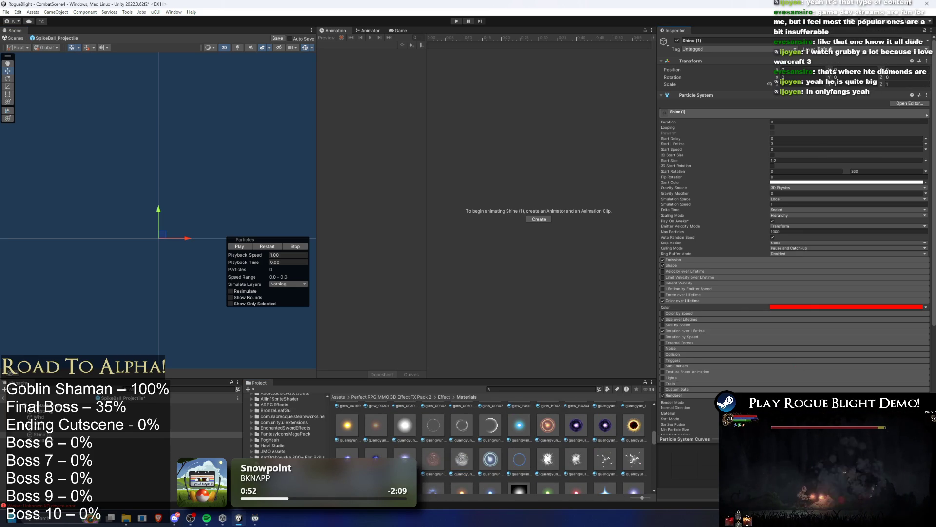
{"action": "left_click", "coordinate": [274, 243]}
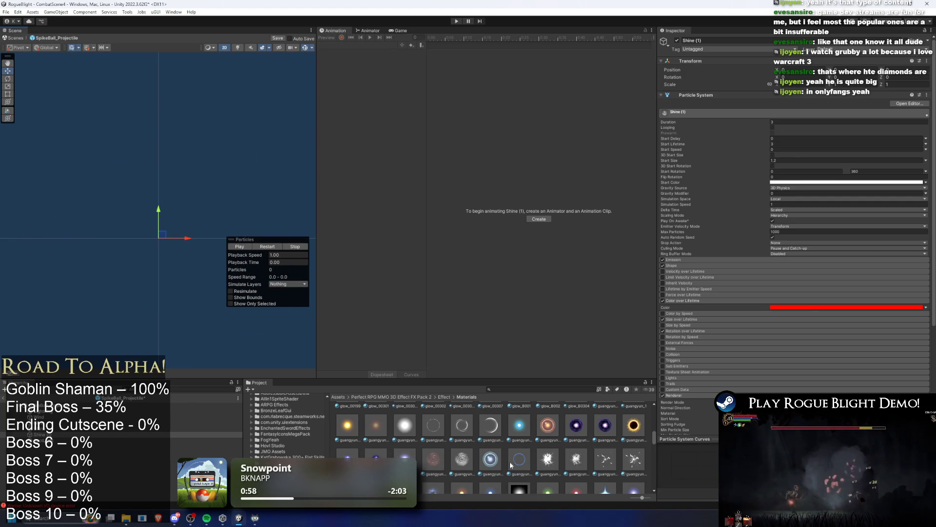
{"action": "scroll", "coordinate": [351, 437], "scroll_direction": "up", "scroll_amount": 2}
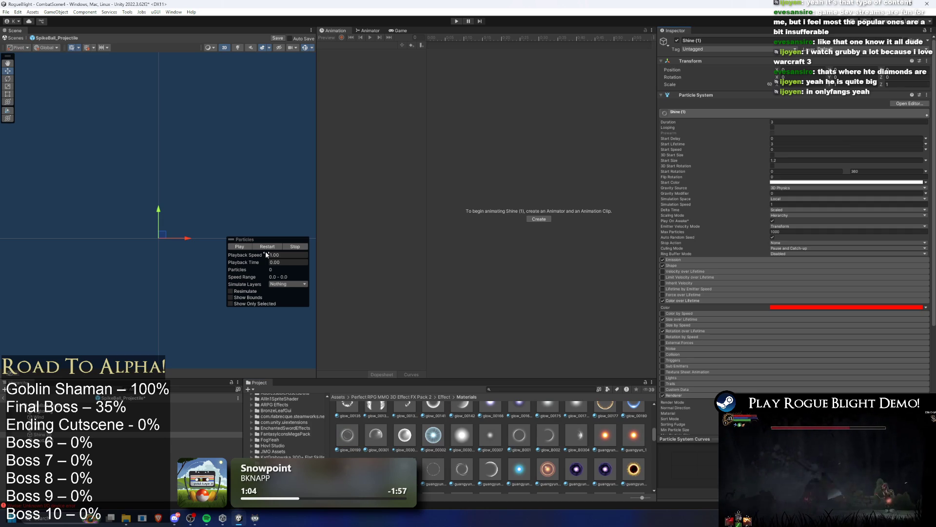
{"action": "left_click", "coordinate": [267, 247]}
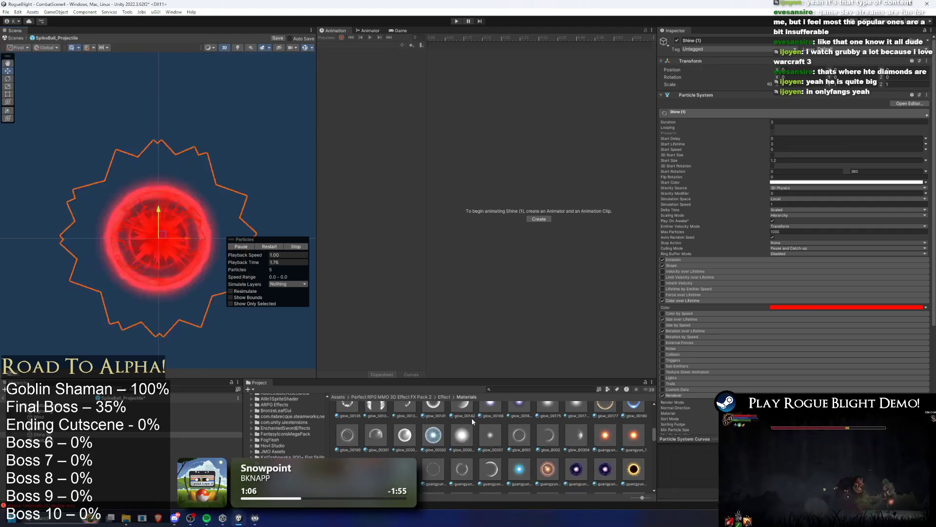
- Browse the effect pack's Materials folder while replaying the Shine preview to compare
{"action": "scroll", "coordinate": [520, 443], "scroll_direction": "up", "scroll_amount": 2}
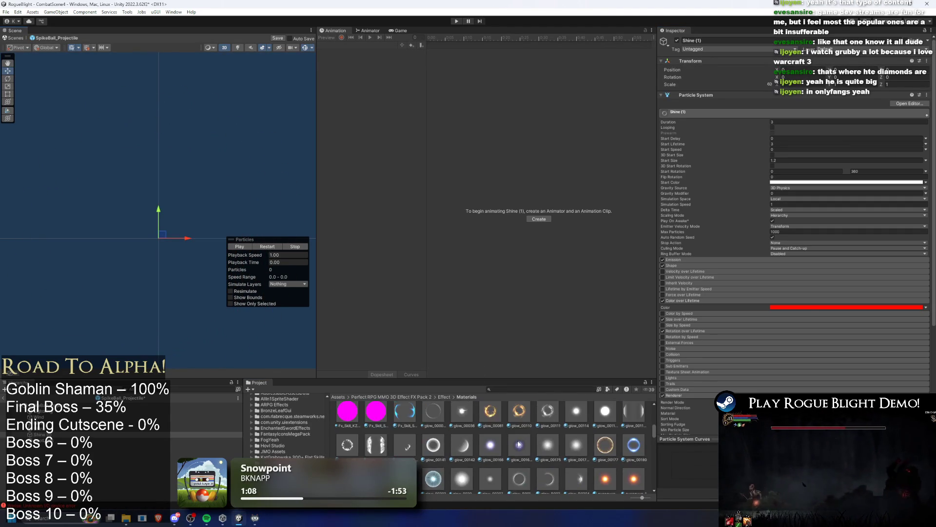
{"action": "scroll", "coordinate": [520, 444], "scroll_direction": "up", "scroll_amount": 5}
{"action": "scroll", "coordinate": [485, 456], "scroll_direction": "up", "scroll_amount": 3}
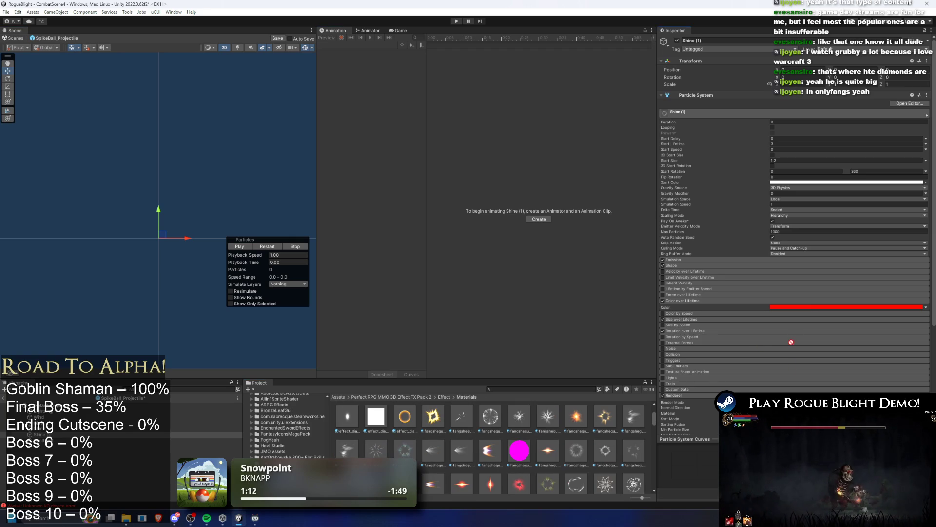
{"action": "left_click", "coordinate": [268, 246]}
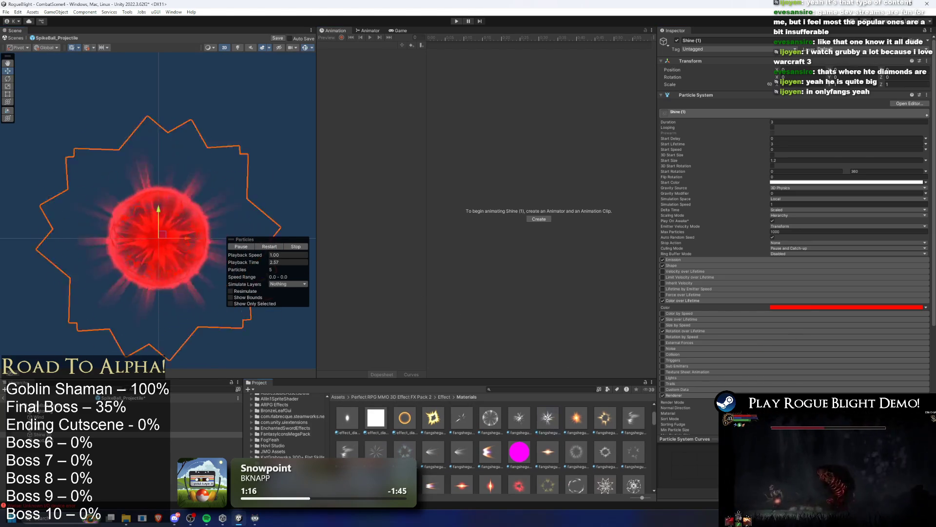
{"action": "scroll", "coordinate": [516, 448], "scroll_direction": "up", "scroll_amount": 1}
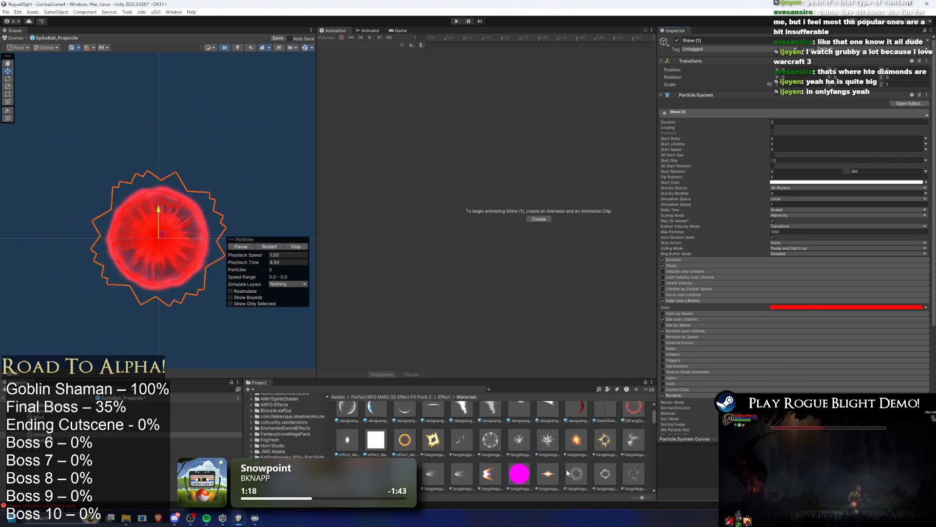
{"action": "scroll", "coordinate": [518, 441], "scroll_direction": "down", "scroll_amount": 5}
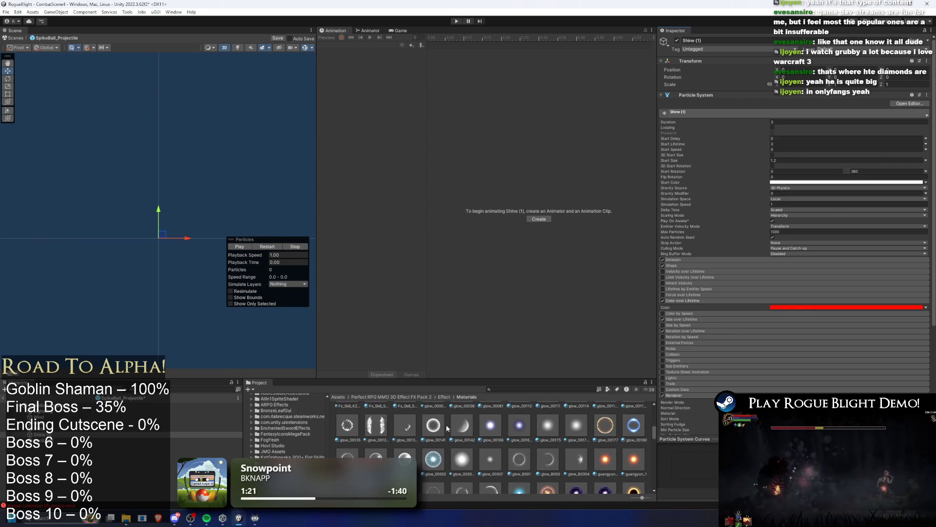
{"action": "scroll", "coordinate": [447, 429], "scroll_direction": "down", "scroll_amount": 2}
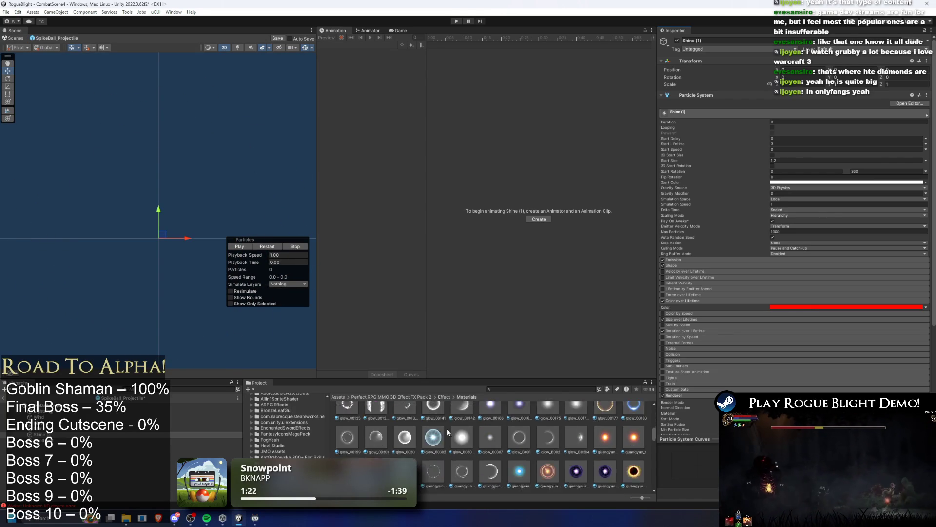
{"action": "left_click", "coordinate": [273, 249]}
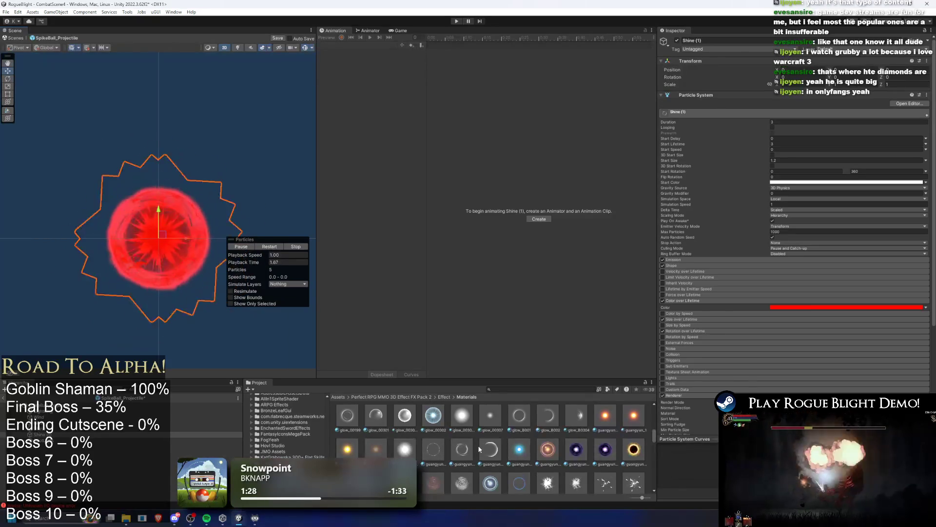
- Apply a wenli material from the pack to Shine (1) for a spiky red burst
{"action": "scroll", "coordinate": [416, 426], "scroll_direction": "down", "scroll_amount": 2}
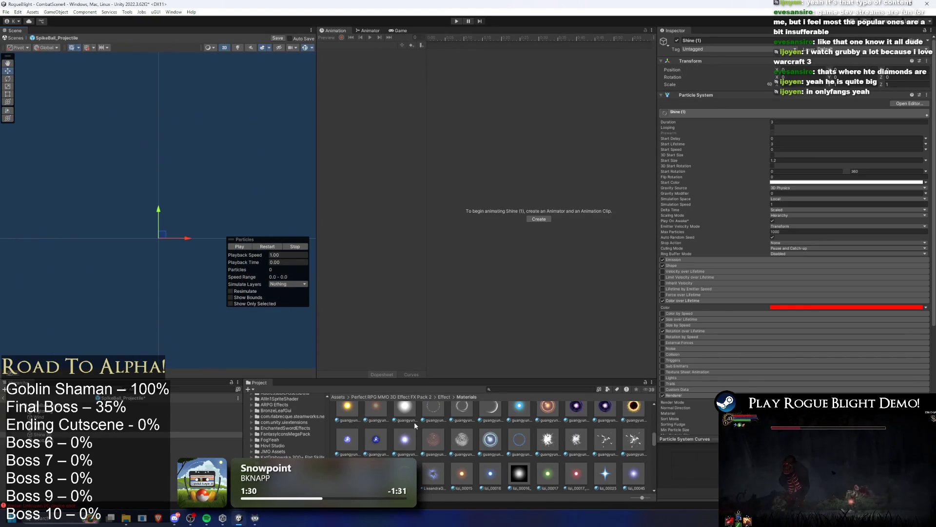
{"action": "scroll", "coordinate": [449, 441], "scroll_direction": "down", "scroll_amount": 5}
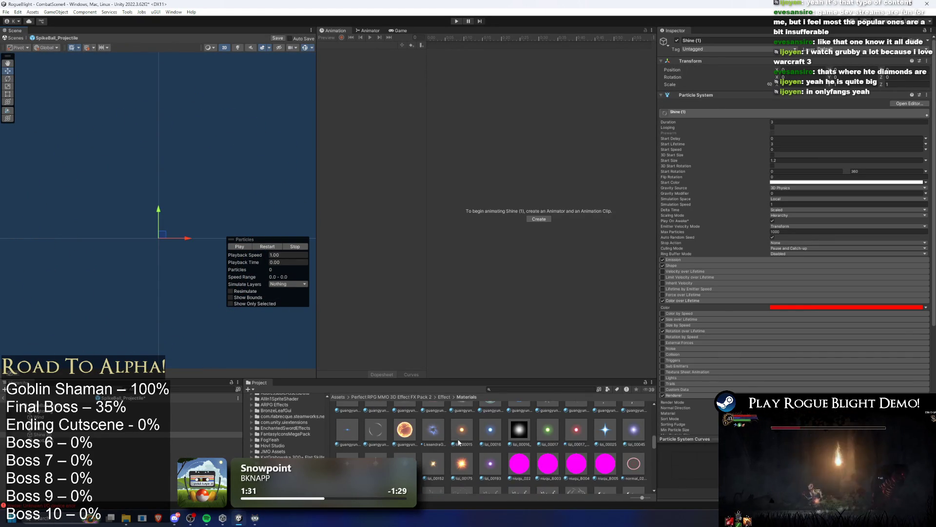
{"action": "scroll", "coordinate": [449, 441], "scroll_direction": "down", "scroll_amount": 1}
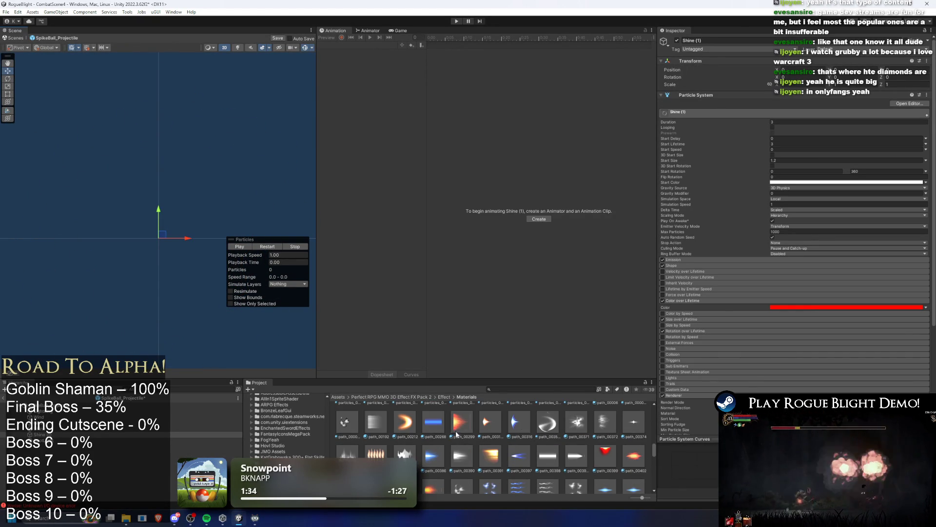
{"action": "scroll", "coordinate": [456, 434], "scroll_direction": "down", "scroll_amount": 8}
{"action": "scroll", "coordinate": [465, 439], "scroll_direction": "down", "scroll_amount": 1}
{"action": "scroll", "coordinate": [407, 444], "scroll_direction": "up", "scroll_amount": 1}
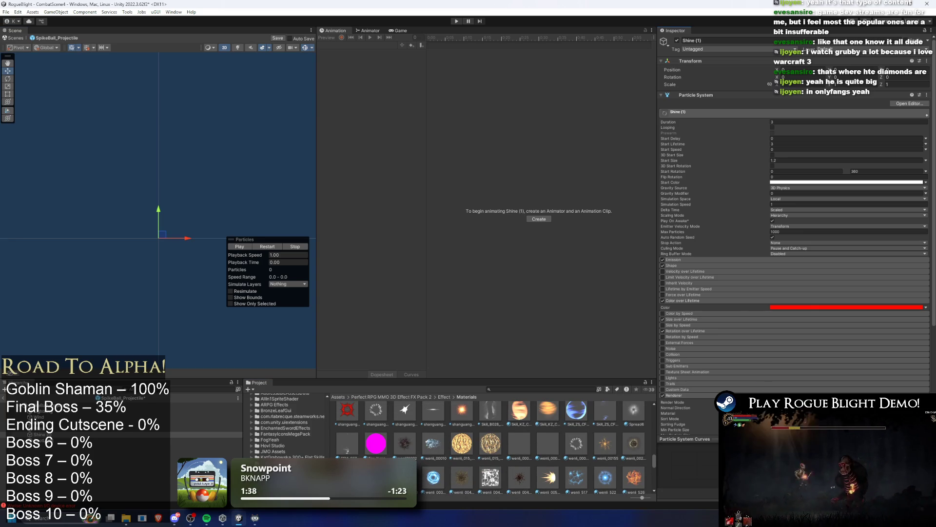
{"action": "left_click", "coordinate": [272, 246]}
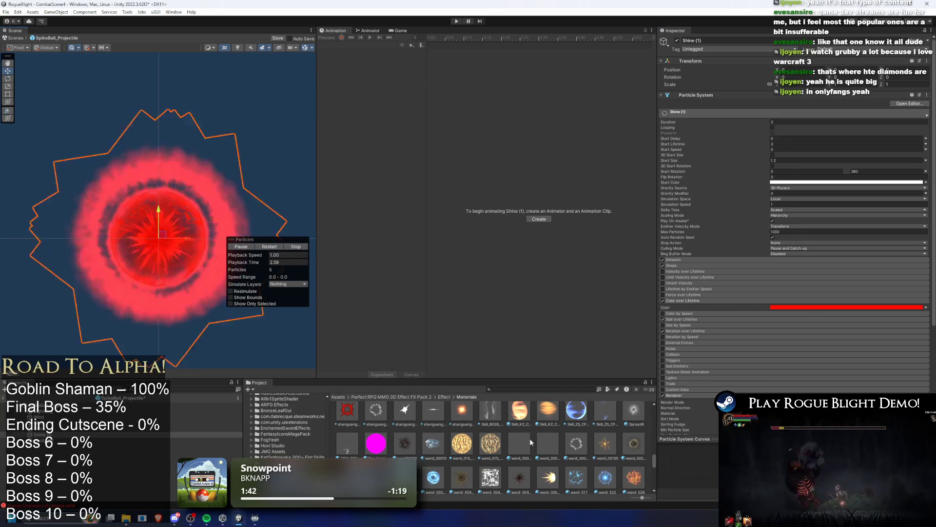
{"action": "scroll", "coordinate": [491, 455], "scroll_direction": "down", "scroll_amount": 1}
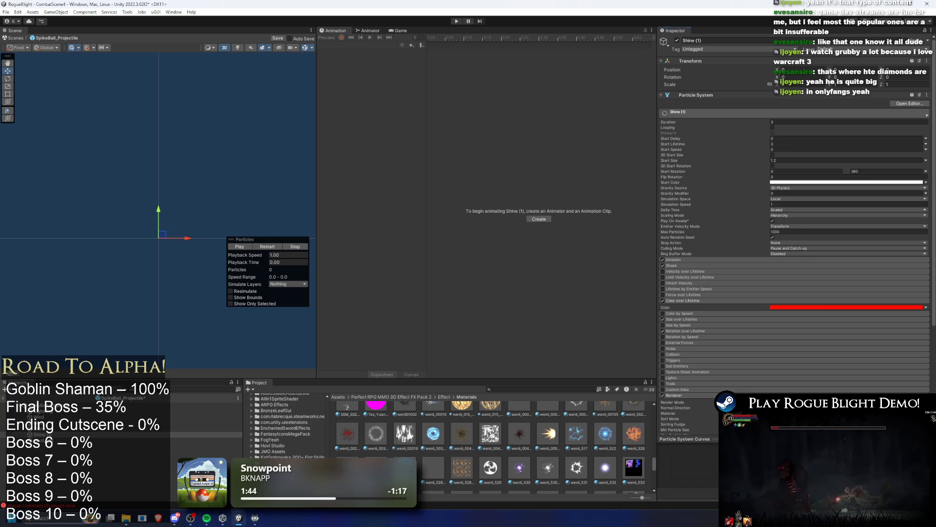
{"action": "left_click", "coordinate": [240, 246]}
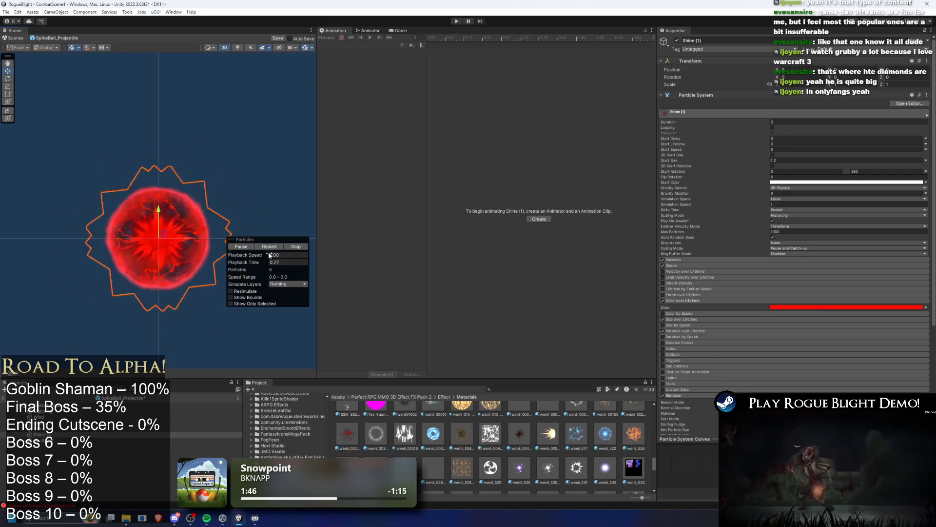
{"action": "mouse_move", "coordinate": [520, 433]}
{"action": "left_mouse_down"}
{"action": "mouse_move", "coordinate": [690, 429]}
{"action": "mouse_move", "coordinate": [800, 369]}
{"action": "left_mouse_up"}
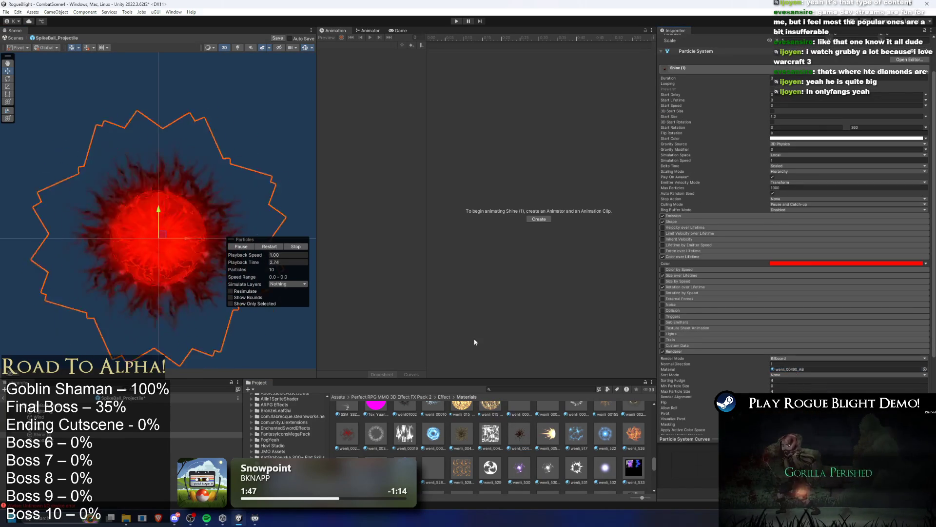
- Raise the first key of Shine (1)'s Size over Lifetime curve so particles start larger
{"action": "left_click", "coordinate": [266, 248]}
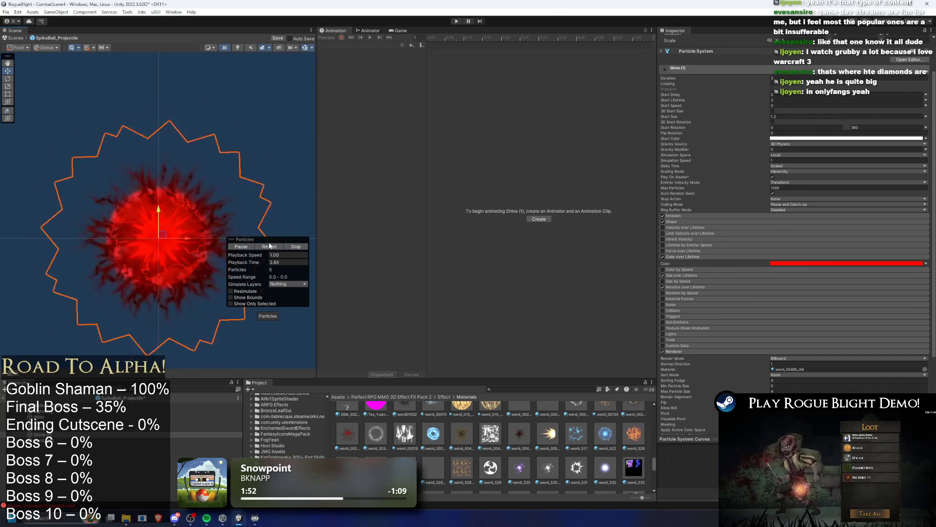
{"action": "left_click", "coordinate": [296, 246]}
{"action": "left_click", "coordinate": [688, 276]}
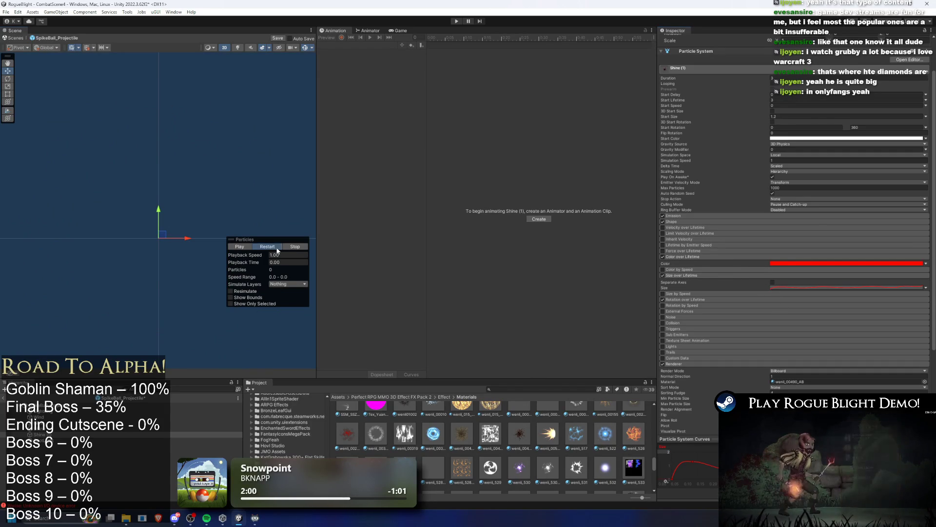
{"action": "left_click", "coordinate": [239, 247]}
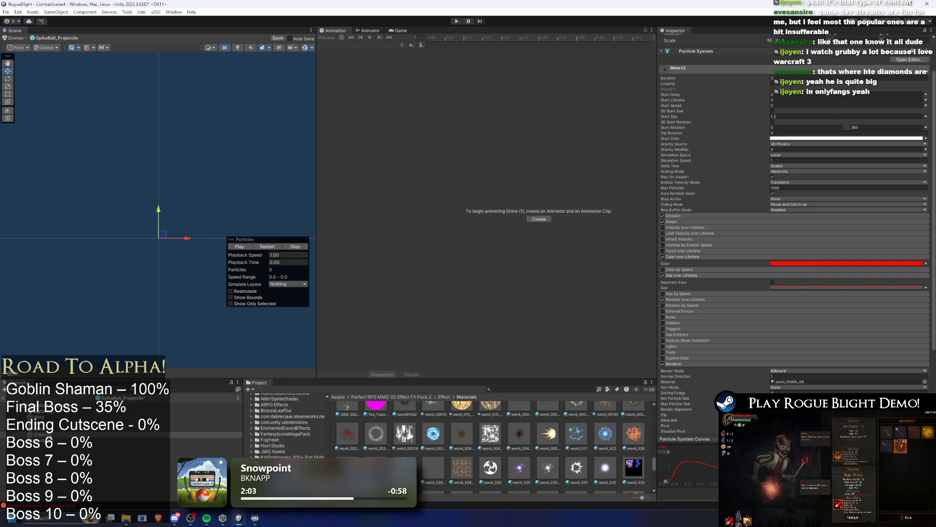
{"action": "left_click_drag", "start_coordinate": [673, 481], "coordinate": [672, 469]}
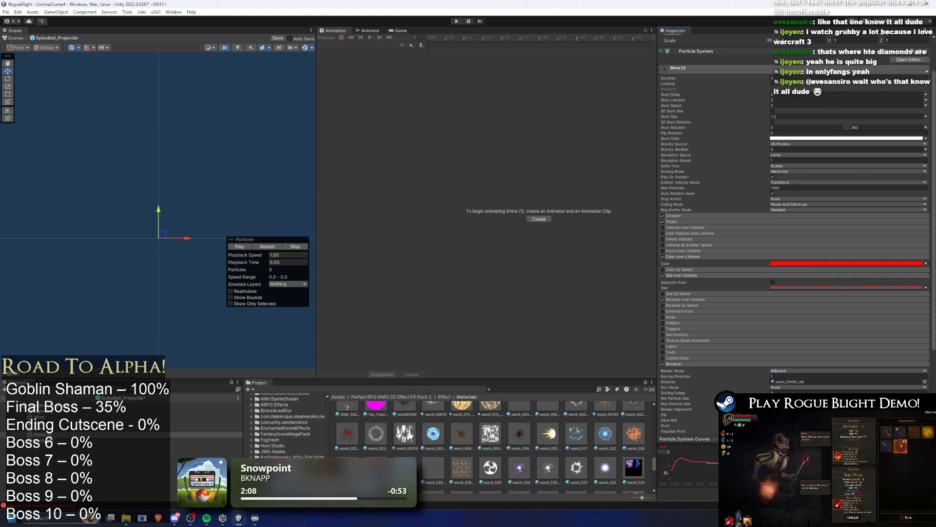
- Replay the preview to check the larger starting size, then select the Shine object
{"action": "left_click", "coordinate": [275, 248]}
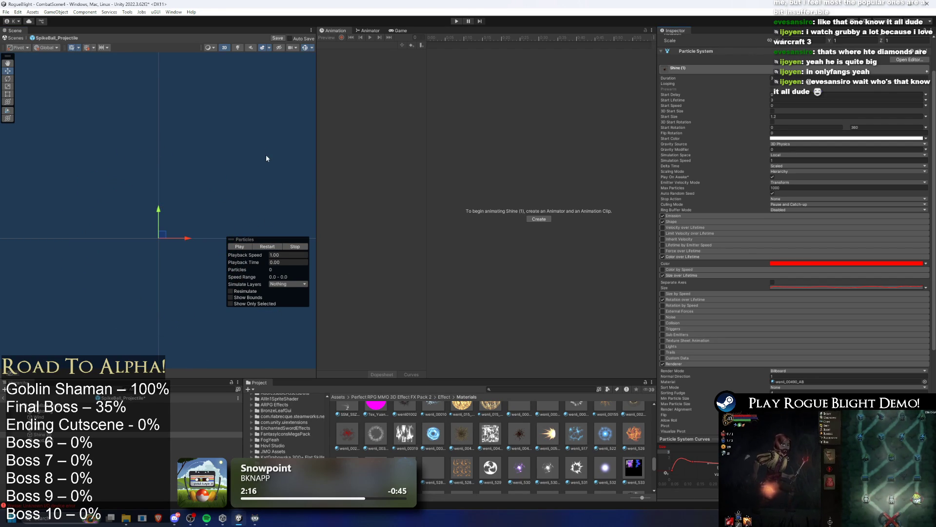
{"action": "left_click", "coordinate": [272, 248]}
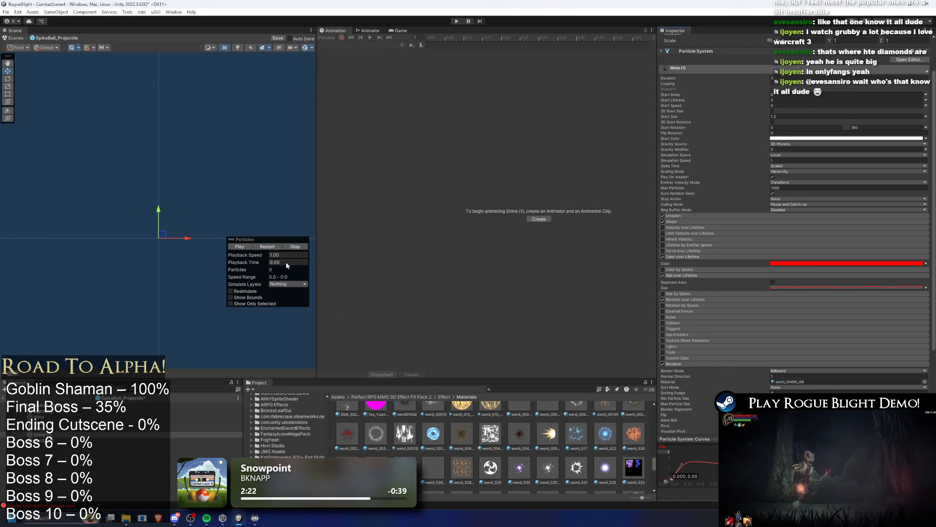
{"action": "left_click", "coordinate": [274, 248]}
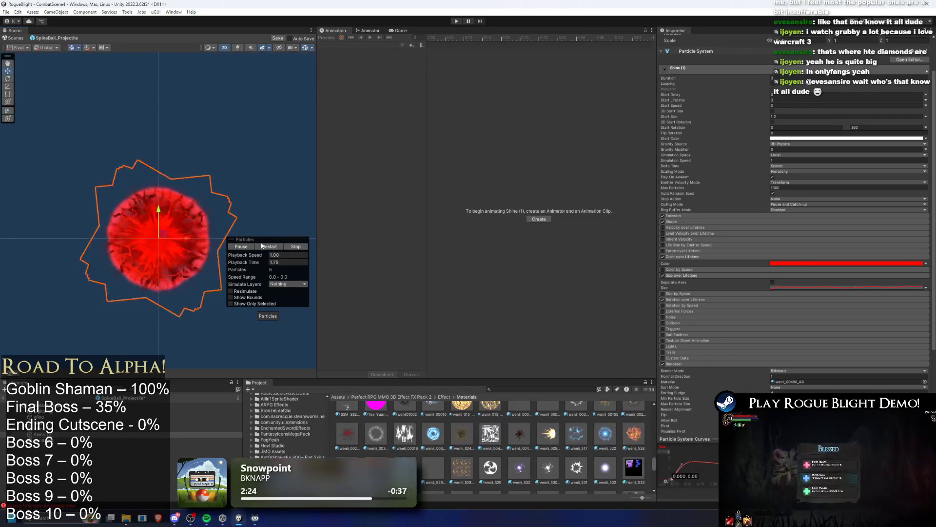
{"action": "left_click", "coordinate": [39, 428]}
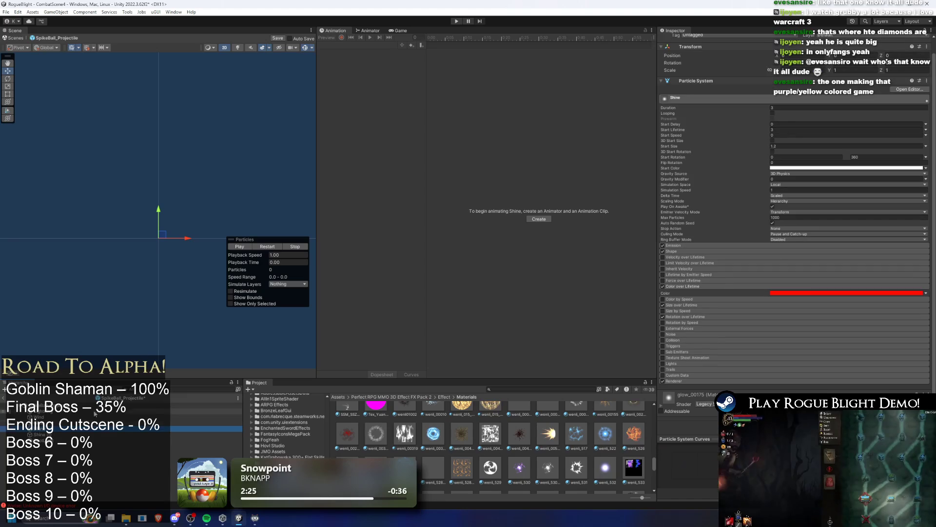
- Select the Glow particles, preview them, and locate their current material in the project
{"action": "key", "text": "Up"}
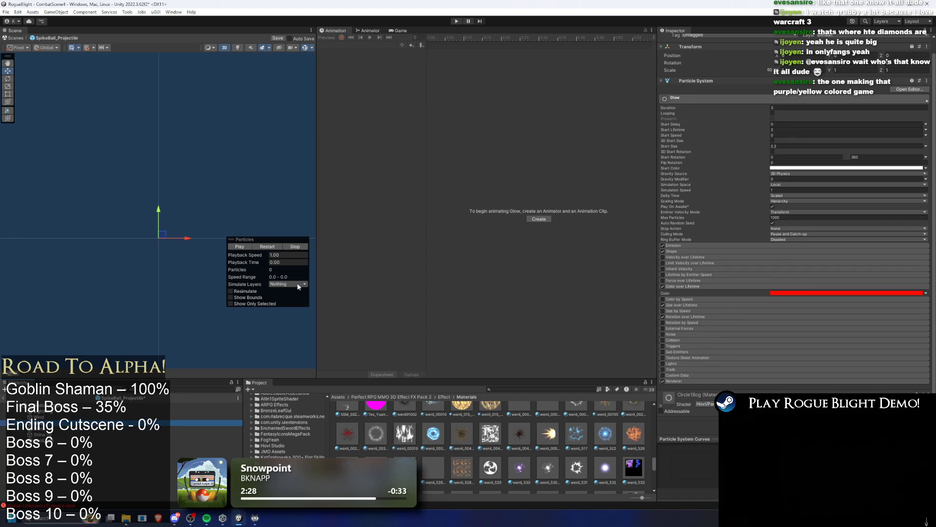
{"action": "left_click", "coordinate": [281, 247]}
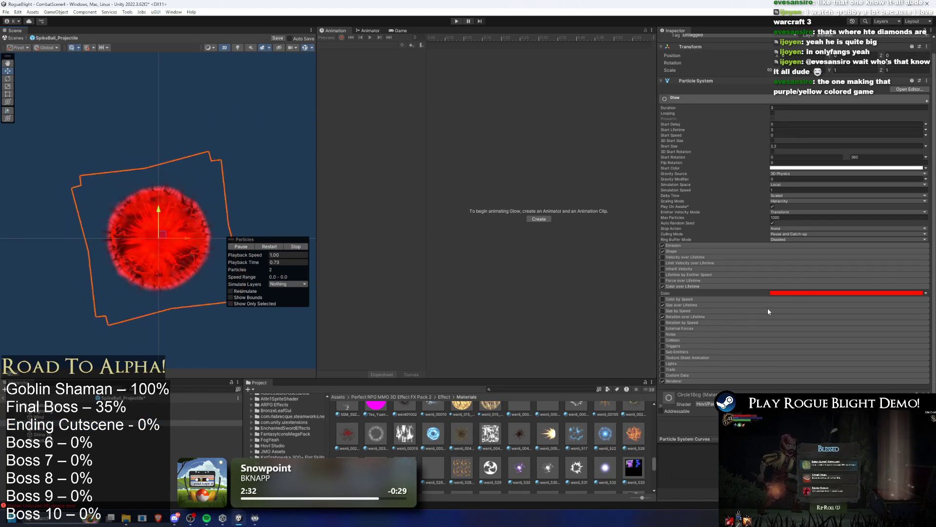
{"action": "left_click", "coordinate": [702, 394]}
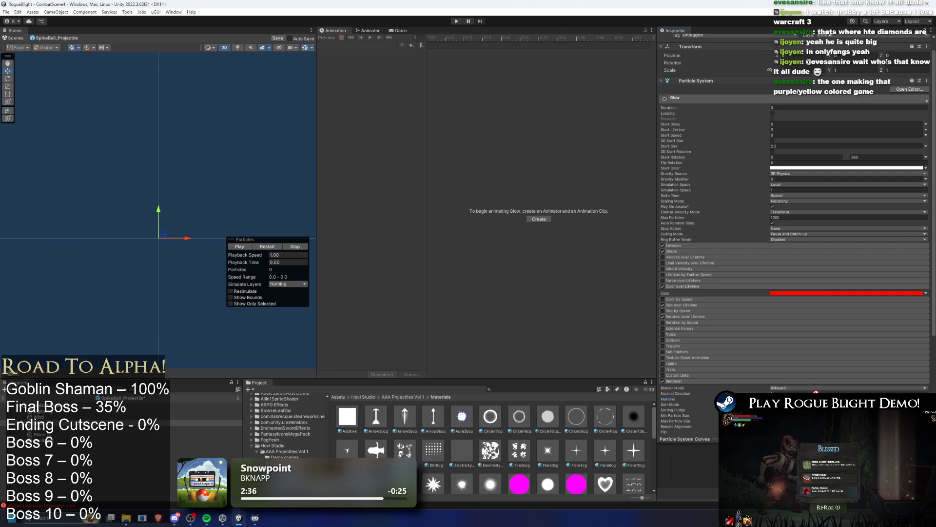
{"action": "left_click", "coordinate": [270, 247]}
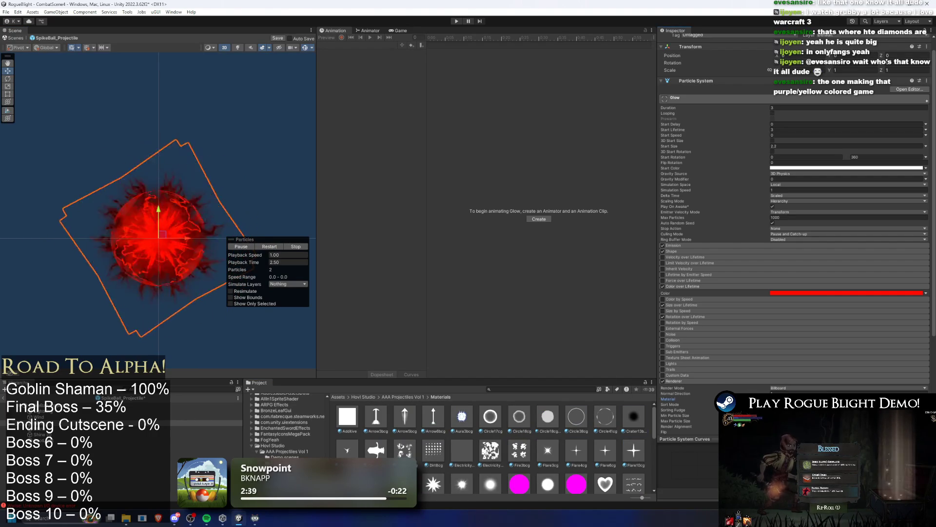
- Drag a Mask material onto Glow's renderer, replay, and bring up the Select Material picker
{"action": "scroll", "coordinate": [507, 452], "scroll_direction": "down", "scroll_amount": 4}
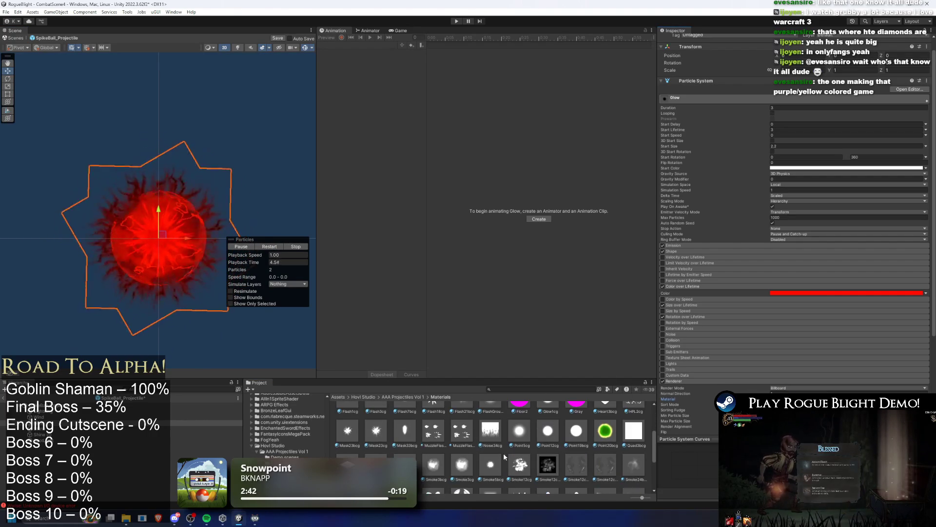
{"action": "left_click_drag", "start_coordinate": [368, 434], "coordinate": [736, 388]}
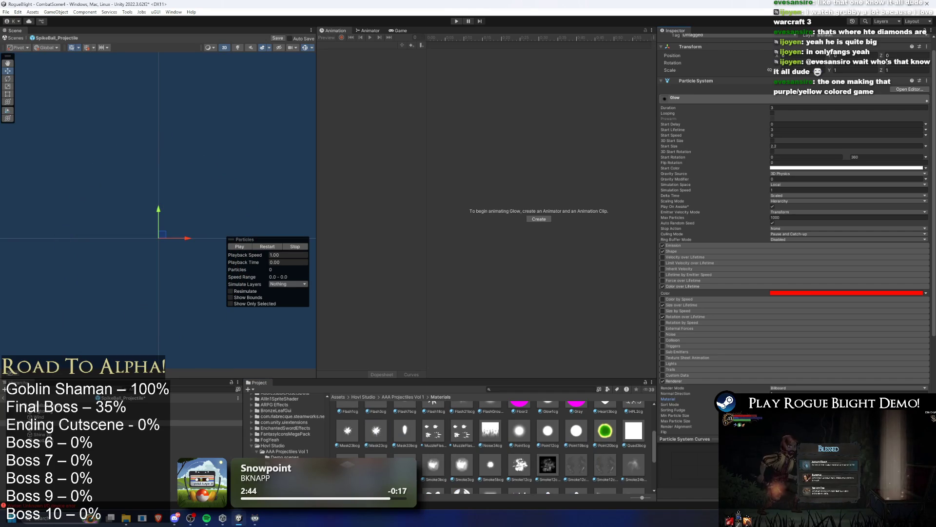
{"action": "left_click", "coordinate": [260, 246]}
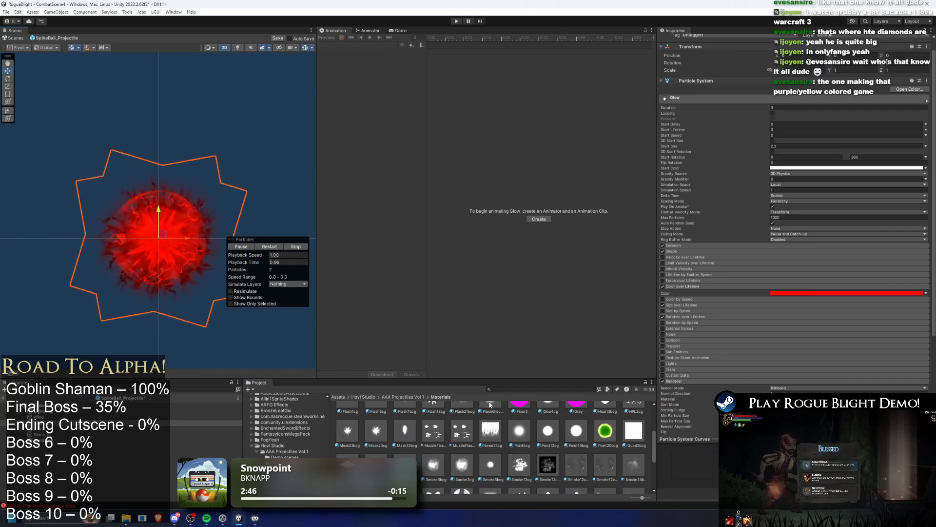
{"action": "scroll", "coordinate": [471, 446], "scroll_direction": "down", "scroll_amount": 3}
{"action": "scroll", "coordinate": [471, 446], "scroll_direction": "up", "scroll_amount": 7}
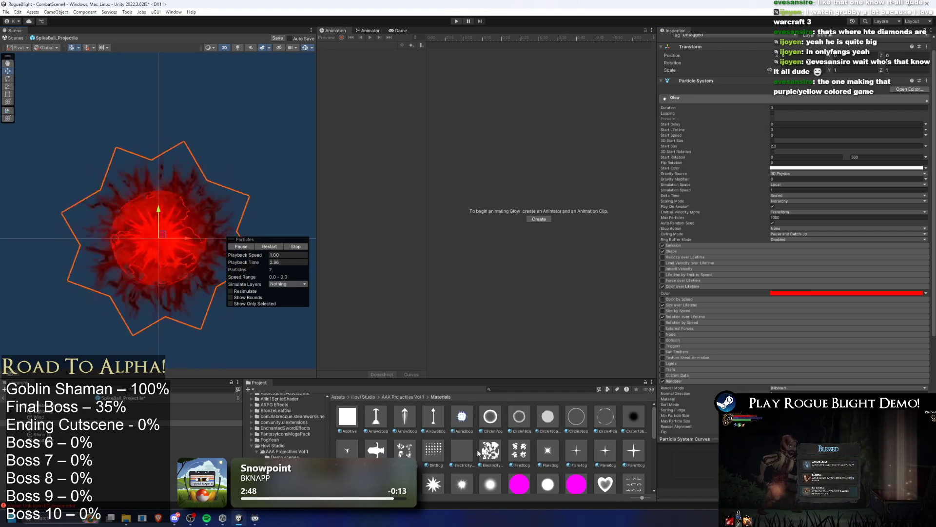
{"action": "left_click", "coordinate": [927, 399]}
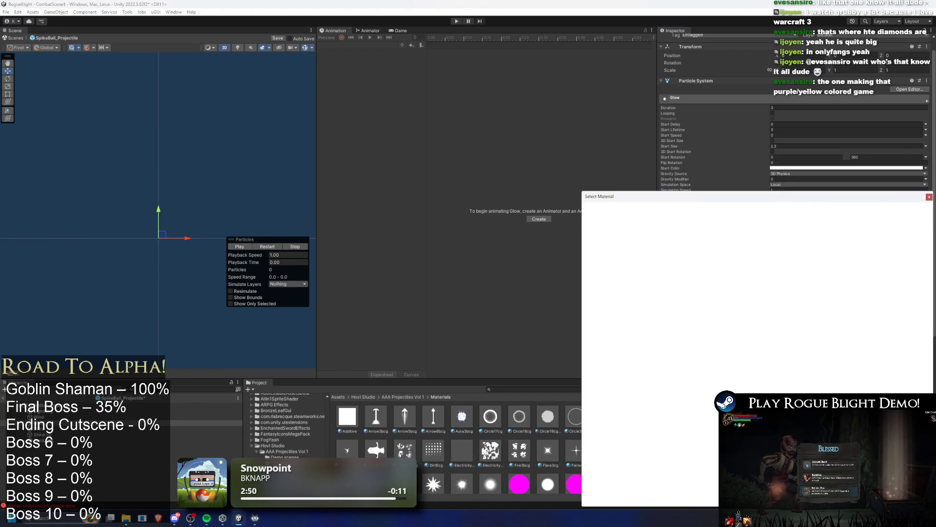
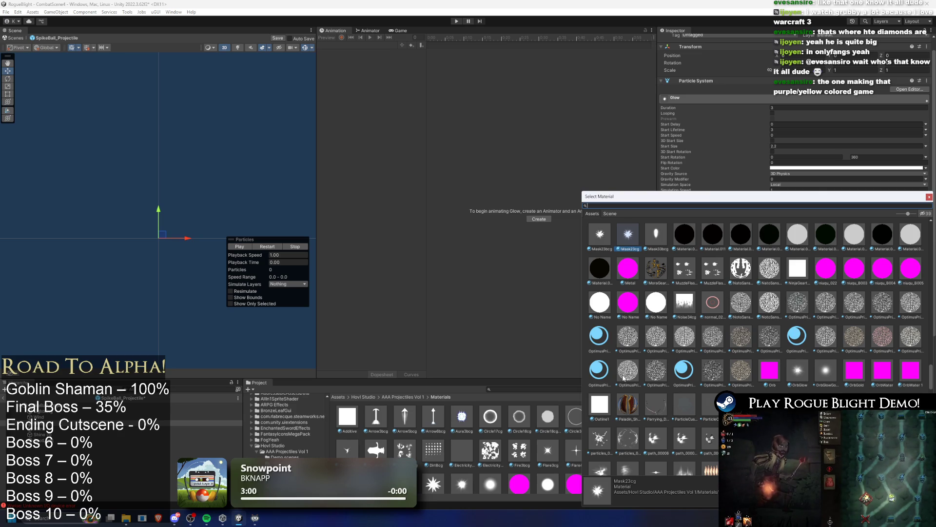
- Assign a glow texture as the Glow particles' material, replay the preview and ping the material in the Project
{"action": "scroll", "coordinate": [794, 325], "scroll_direction": "down", "scroll_amount": 10}
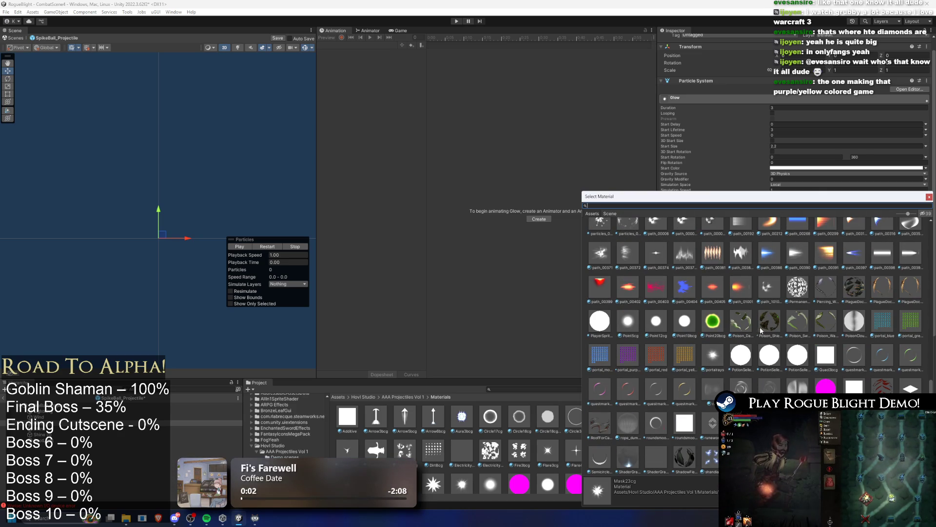
{"action": "double_click", "coordinate": [632, 323]}
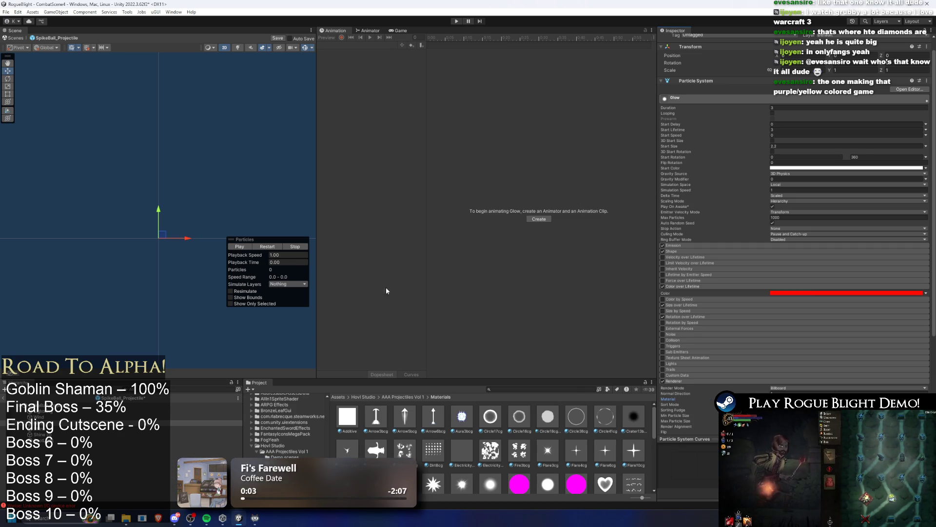
{"action": "left_click", "coordinate": [270, 246]}
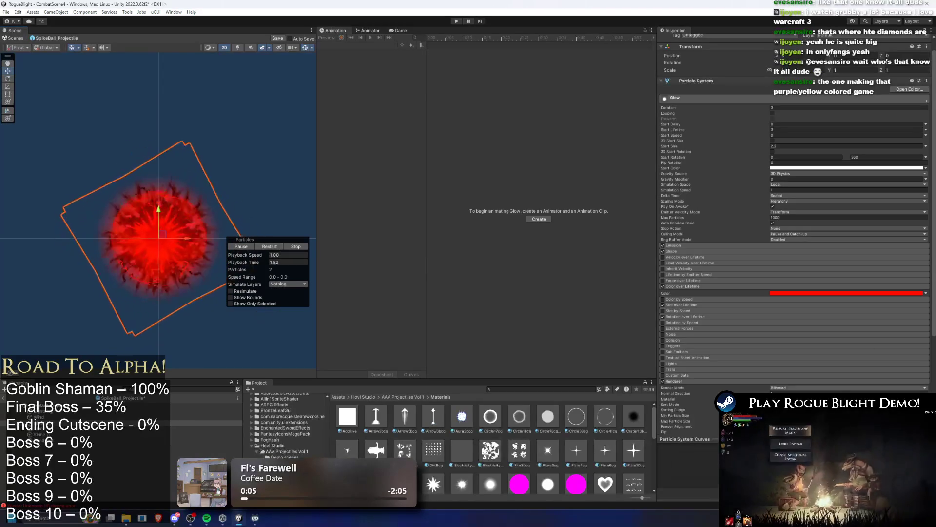
{"action": "left_click", "coordinate": [800, 399]}
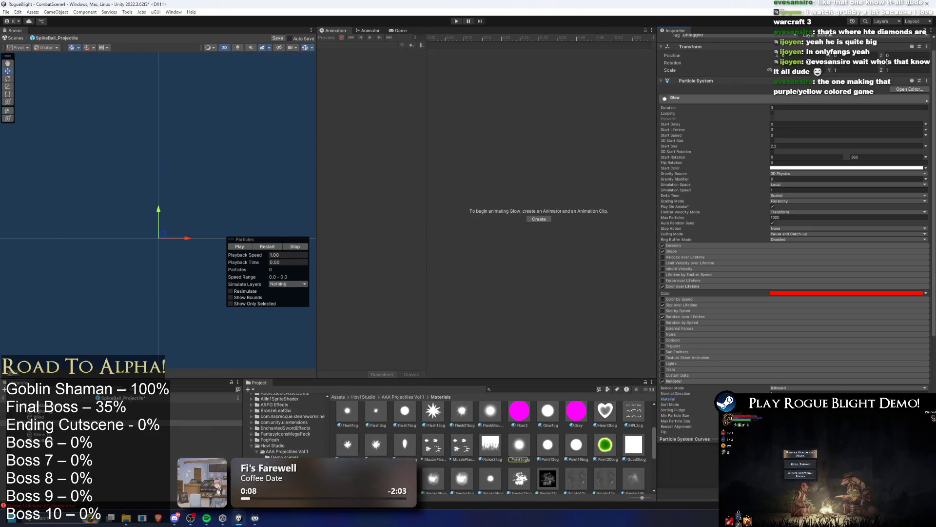
- Play and restart the Glow particle effect preview
{"action": "scroll", "coordinate": [499, 441], "scroll_direction": "down", "scroll_amount": 5}
{"action": "scroll", "coordinate": [503, 436], "scroll_direction": "up", "scroll_amount": 10}
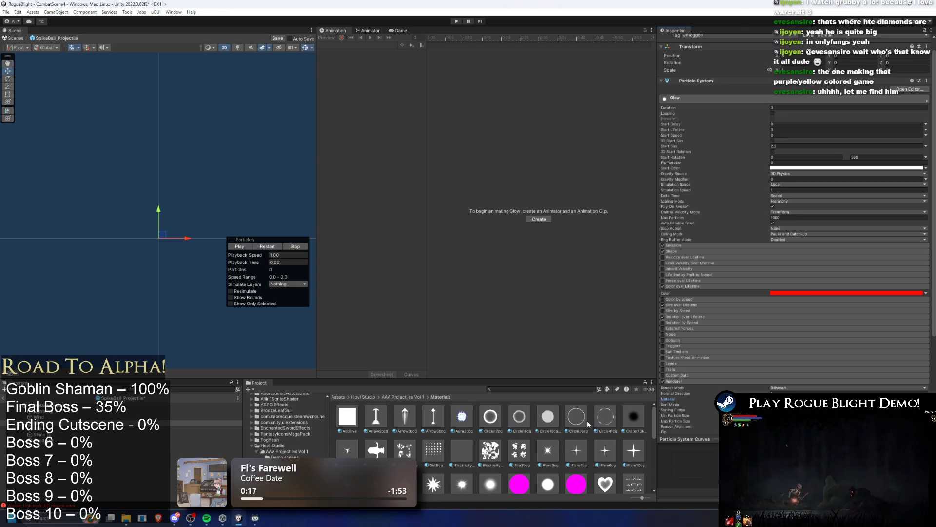
{"action": "scroll", "coordinate": [588, 425], "scroll_direction": "down", "scroll_amount": 3}
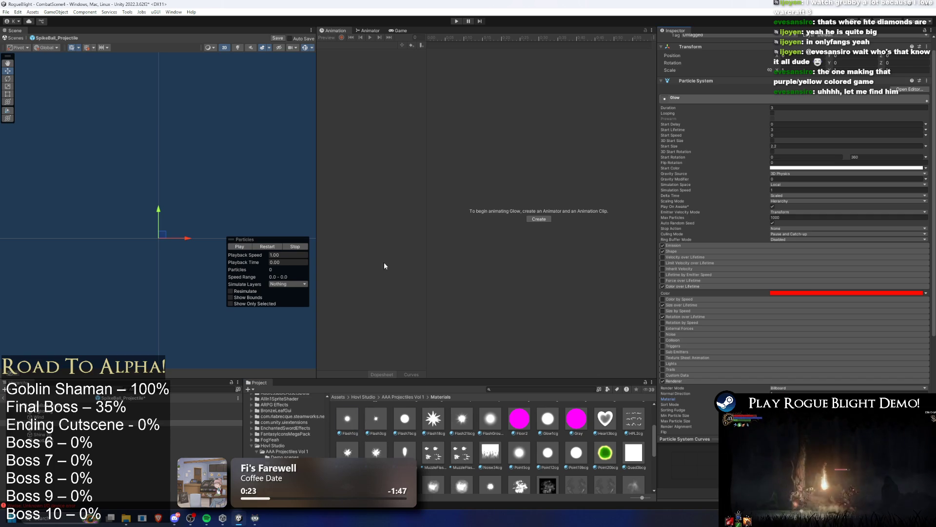
{"action": "left_click", "coordinate": [276, 246]}
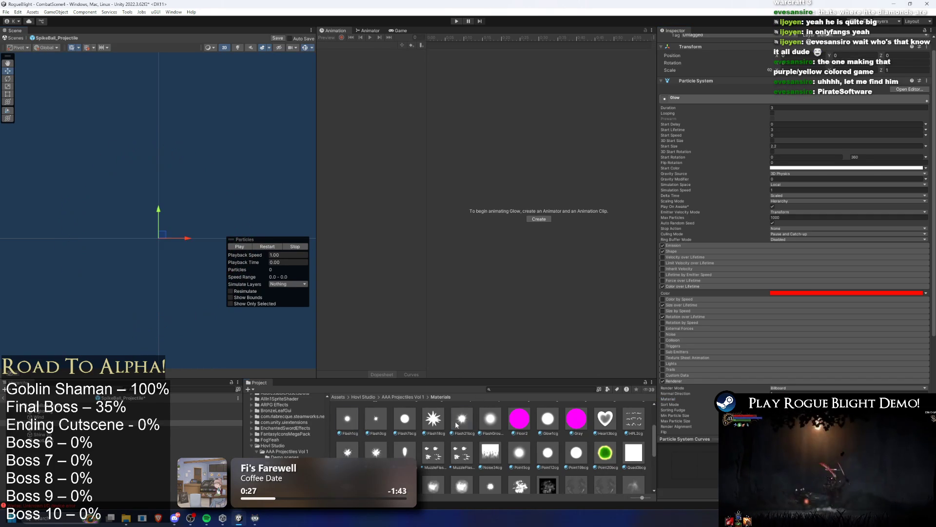
{"action": "left_click", "coordinate": [261, 247]}
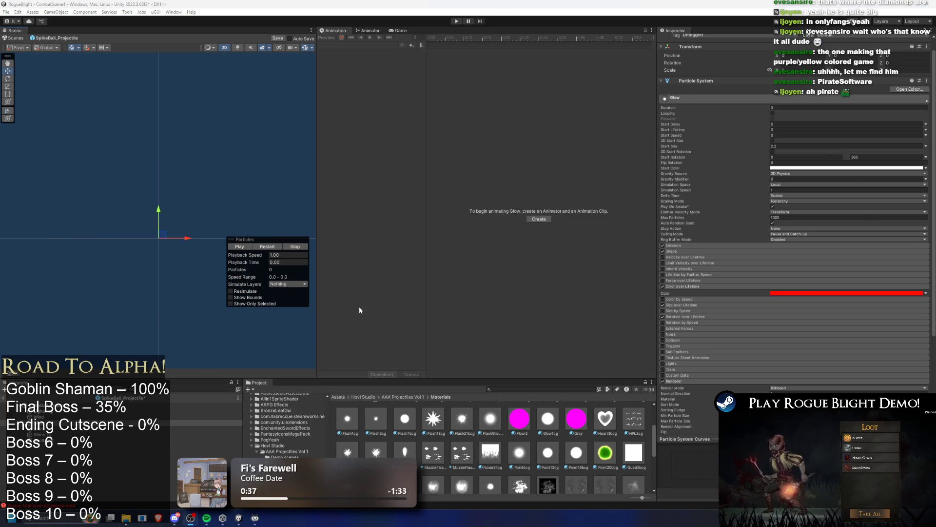
- Swap the Glow particles' Renderer material to the smoke texture and replay the preview
{"action": "scroll", "coordinate": [552, 449], "scroll_direction": "down", "scroll_amount": 3}
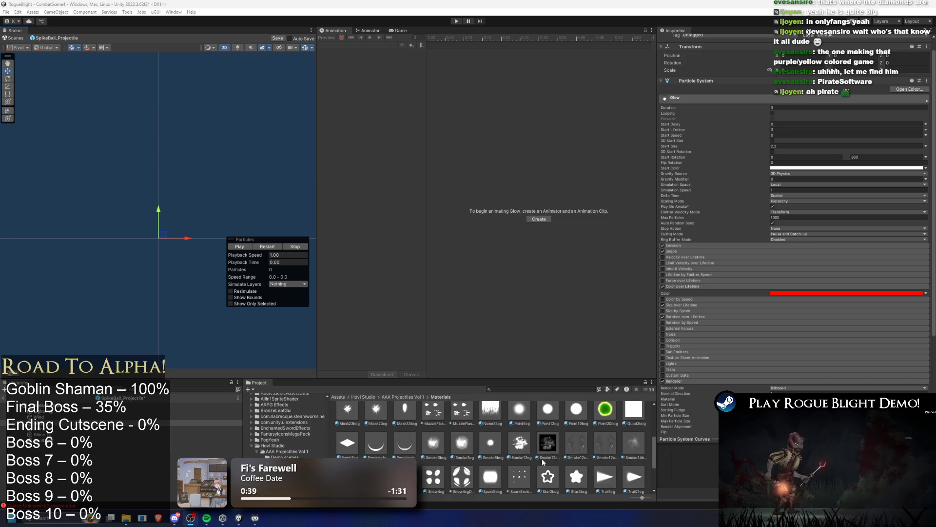
{"action": "left_click_drag", "start_coordinate": [462, 425], "coordinate": [800, 399]}
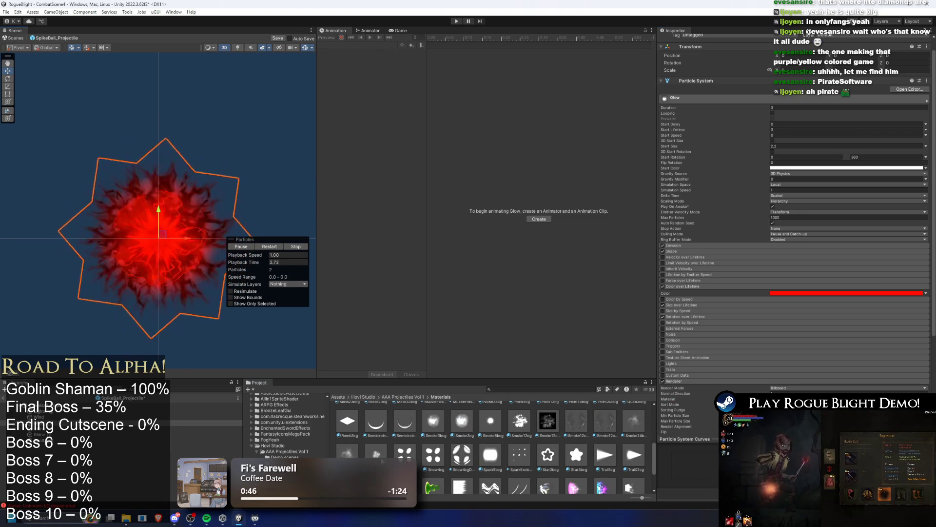
{"action": "scroll", "coordinate": [792, 360], "scroll_direction": "down", "scroll_amount": 2}
{"action": "left_click", "coordinate": [467, 291]}
{"action": "left_click", "coordinate": [243, 247]}
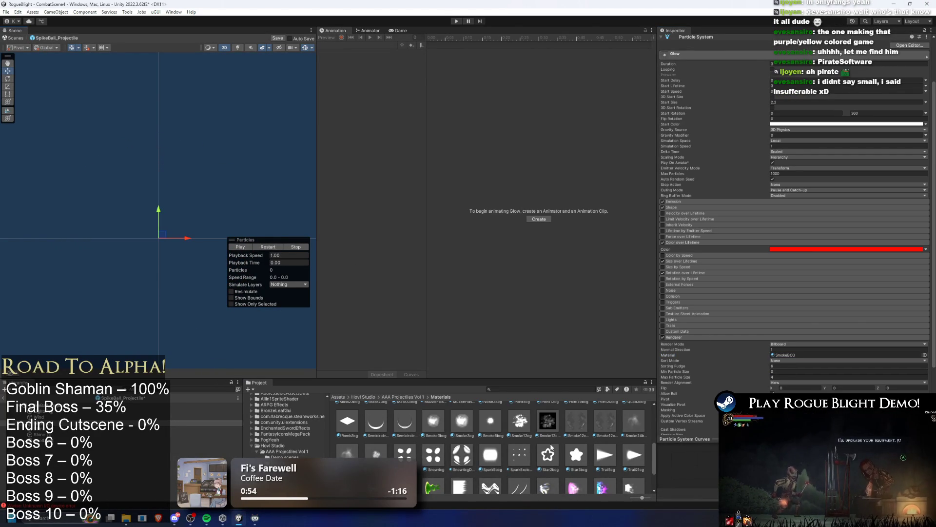
- Scrub the preview to about 1.5 s, select Shine (1), restart the effect and stop it
{"action": "scroll", "coordinate": [558, 450], "scroll_direction": "down", "scroll_amount": 2}
{"action": "mouse_move", "coordinate": [267, 263]}
{"action": "left_mouse_down"}
{"action": "mouse_move", "coordinate": [542, 258]}
{"action": "mouse_move", "coordinate": [924, 299]}
{"action": "mouse_move", "coordinate": [21, 284]}
{"action": "mouse_move", "coordinate": [49, 293]}
{"action": "left_mouse_up"}
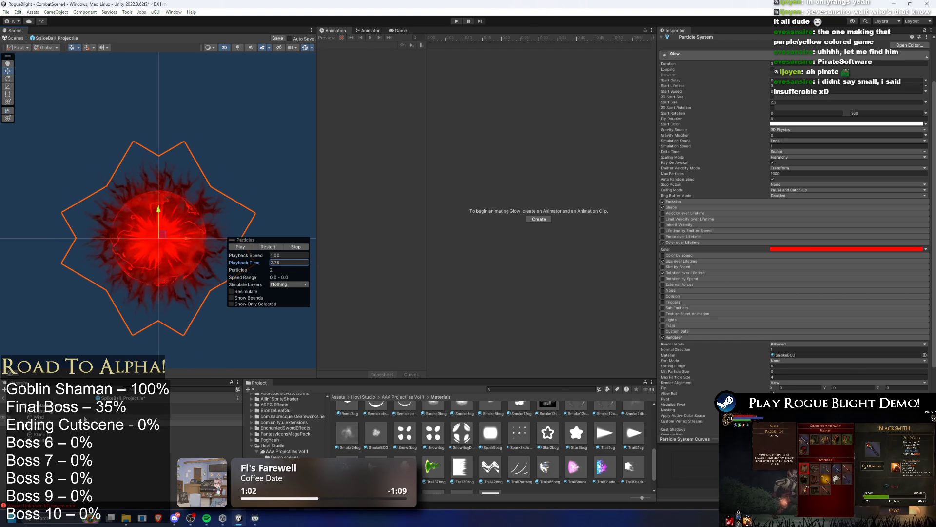
{"action": "left_click", "coordinate": [88, 434]}
{"action": "scroll", "coordinate": [791, 362], "scroll_direction": "up", "scroll_amount": 1}
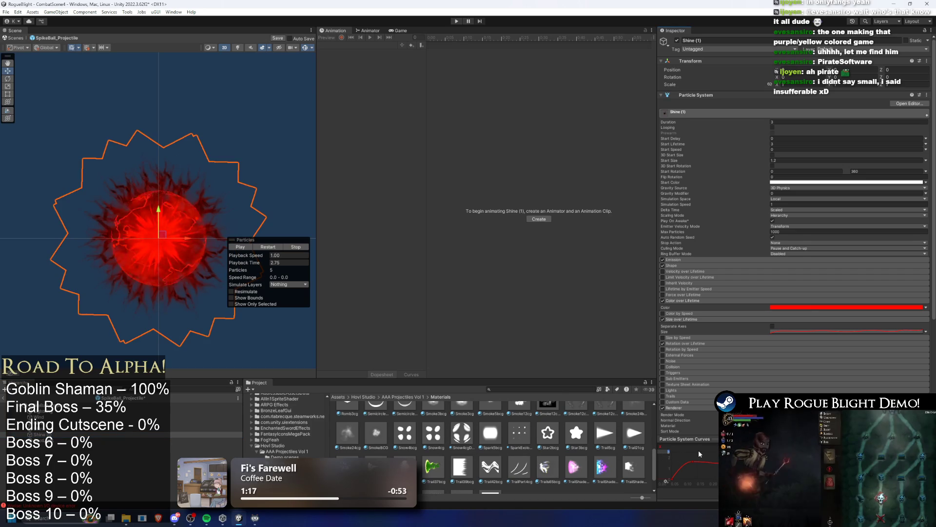
{"action": "left_click", "coordinate": [272, 248]}
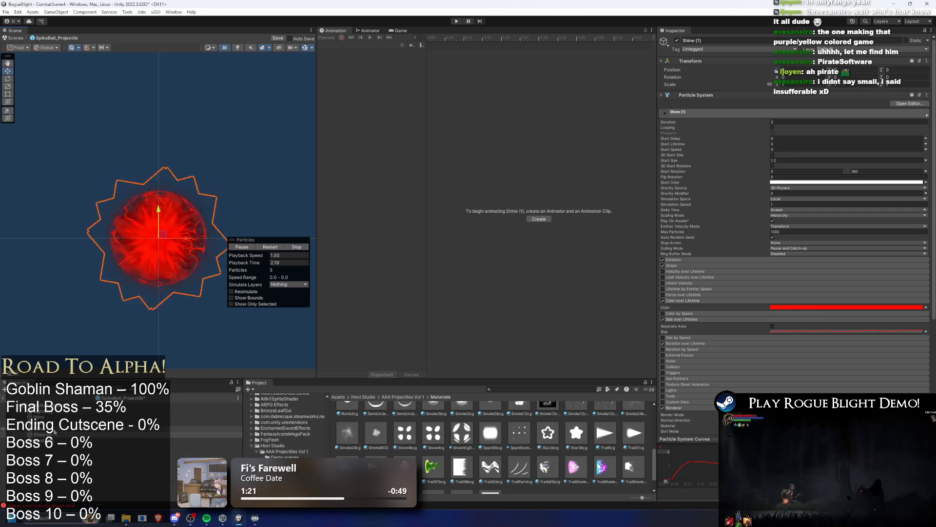
{"action": "left_click", "coordinate": [85, 433]}
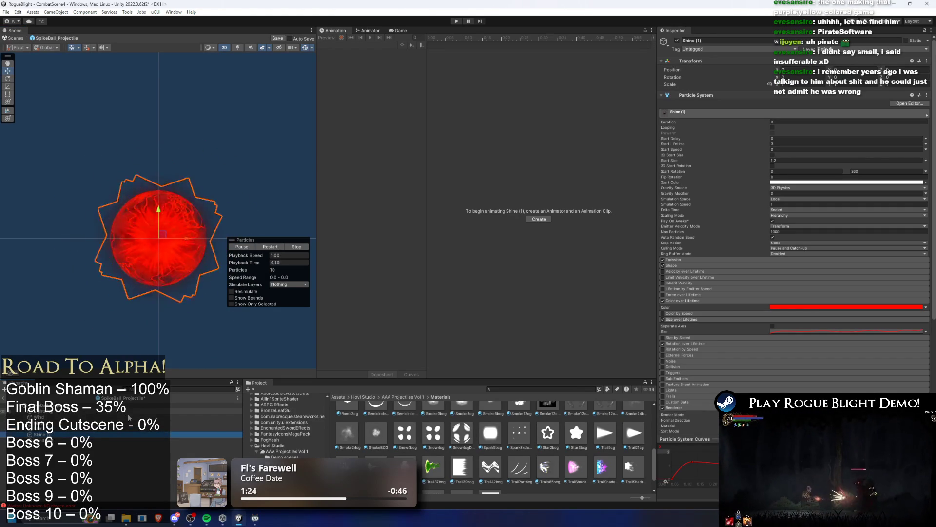
{"action": "key", "text": "."}
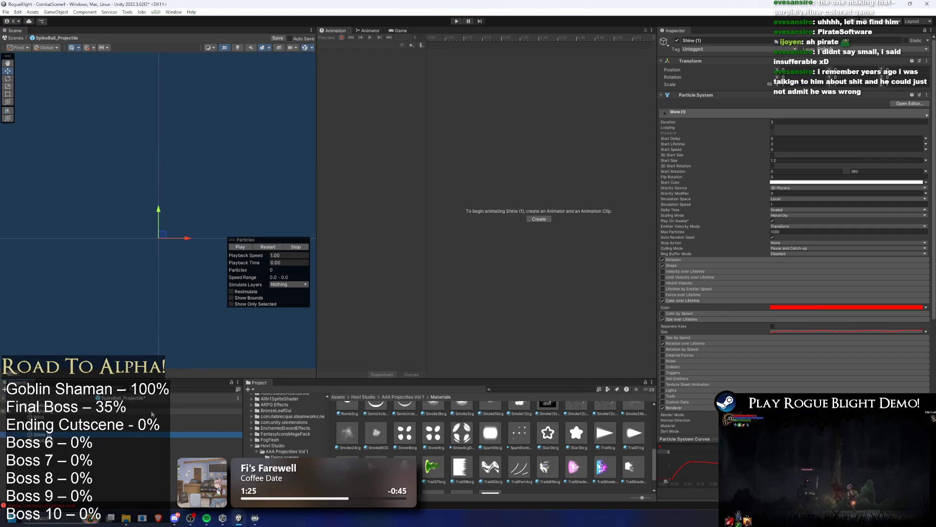
- Inspect Glow and Wind, scrubbing to 1.4 s, locating SmokeBCG and expanding Wind's Size over Lifetime
{"action": "key", "text": "Up"}
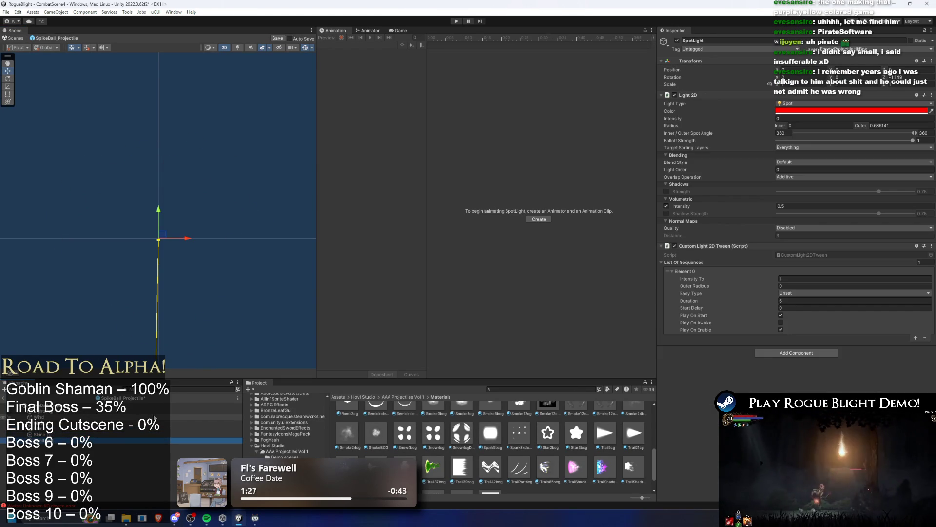
{"action": "key", "text": "Down"}
{"action": "key", "text": "Up"}
{"action": "key", "text": "Up"}
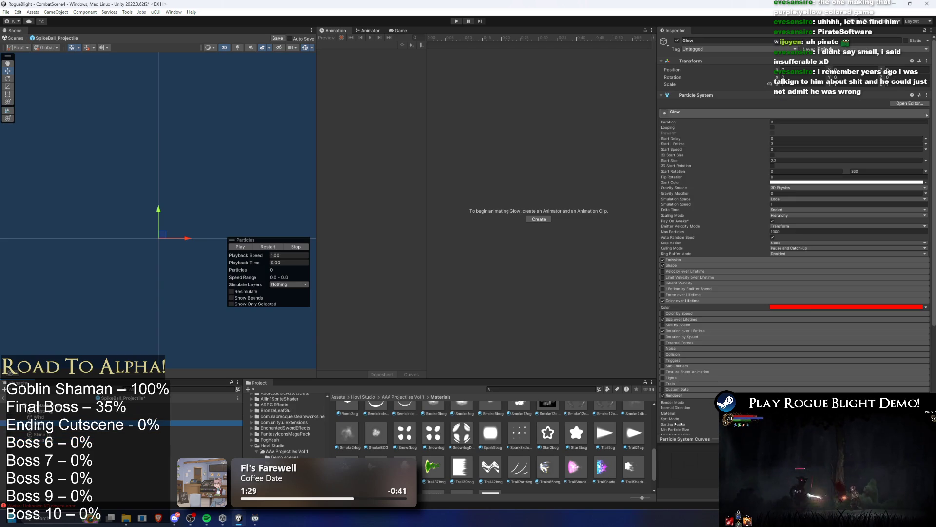
{"action": "left_click_drag", "start_coordinate": [253, 262], "coordinate": [563, 267]}
{"action": "scroll", "coordinate": [829, 332], "scroll_direction": "down", "scroll_amount": 5}
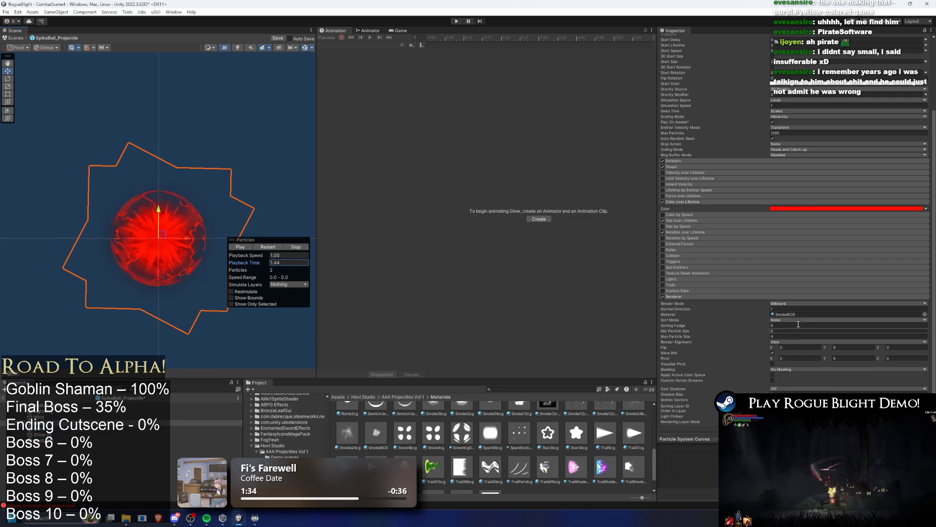
{"action": "left_click", "coordinate": [829, 314]}
{"action": "key", "text": "Down"}
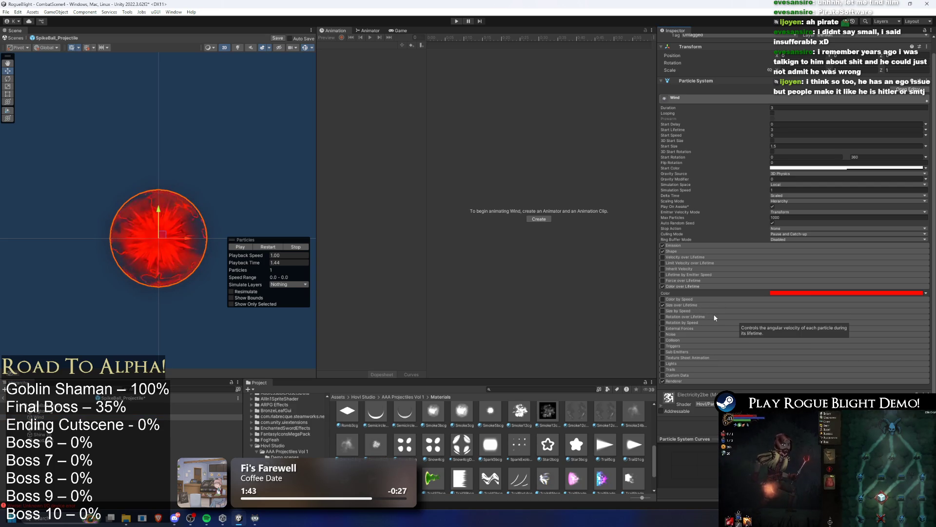
{"action": "left_click", "coordinate": [709, 306]}
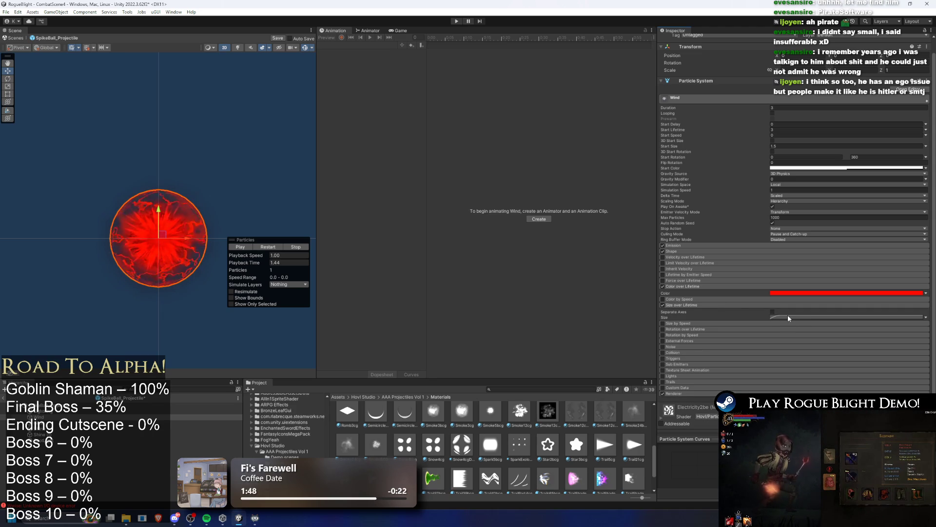
- Assign the Circle18cg material to the Lightning particles' renderer, replacing Electricity1be
{"action": "left_click", "coordinate": [47, 413]}
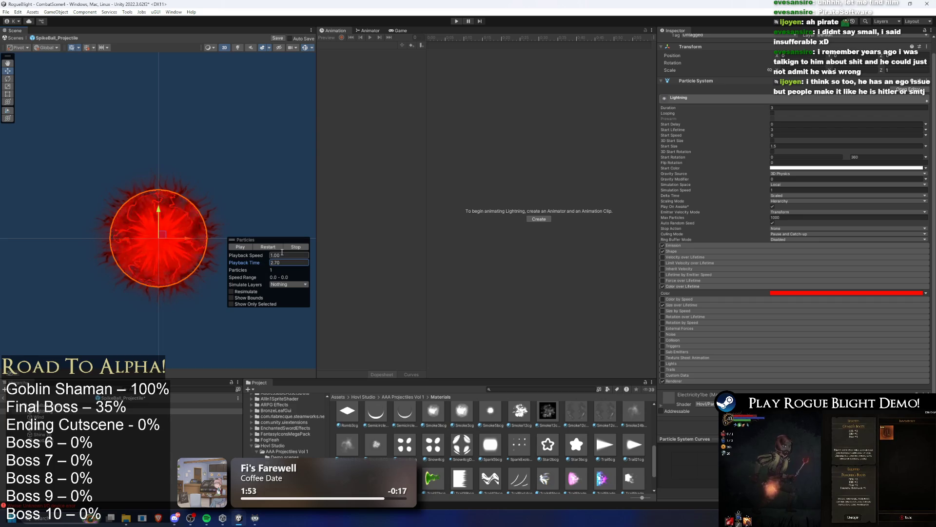
{"action": "scroll", "coordinate": [751, 339], "scroll_direction": "down", "scroll_amount": 1}
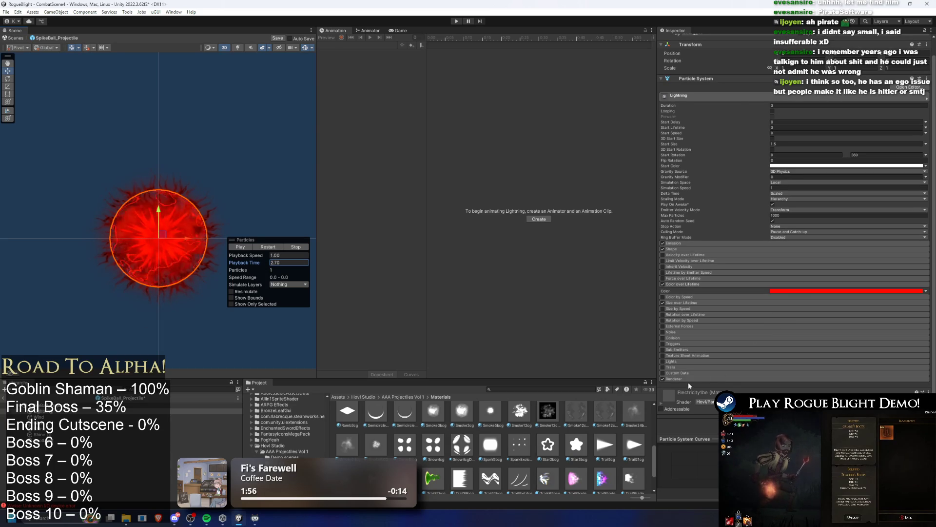
{"action": "left_click", "coordinate": [736, 378]}
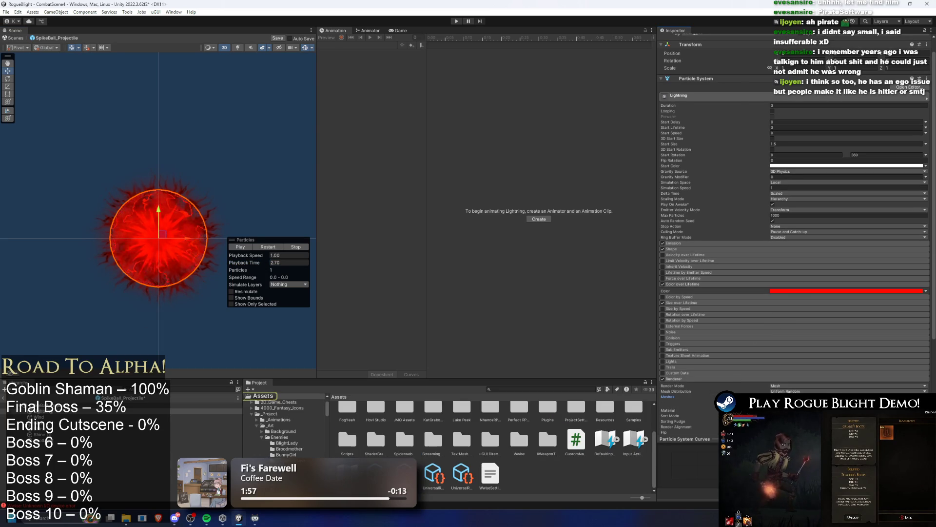
{"action": "scroll", "coordinate": [801, 383], "scroll_direction": "down", "scroll_amount": 5}
{"action": "left_click", "coordinate": [792, 291]}
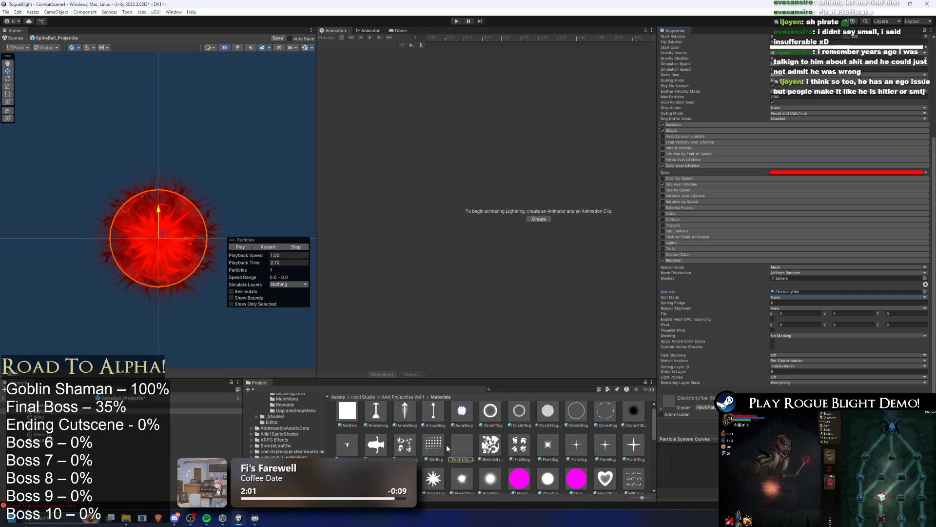
{"action": "scroll", "coordinate": [429, 475], "scroll_direction": "down", "scroll_amount": 1}
{"action": "left_click_drag", "start_coordinate": [548, 437], "coordinate": [824, 292]}
{"action": "key", "text": "ctrl+z"}
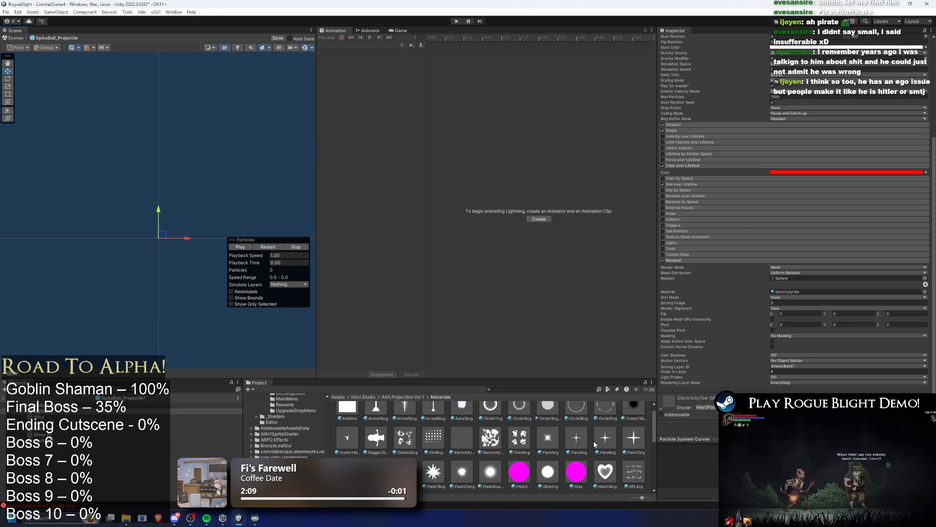
{"action": "scroll", "coordinate": [594, 441], "scroll_direction": "up", "scroll_amount": 1}
{"action": "left_click_drag", "start_coordinate": [508, 420], "coordinate": [829, 292]}
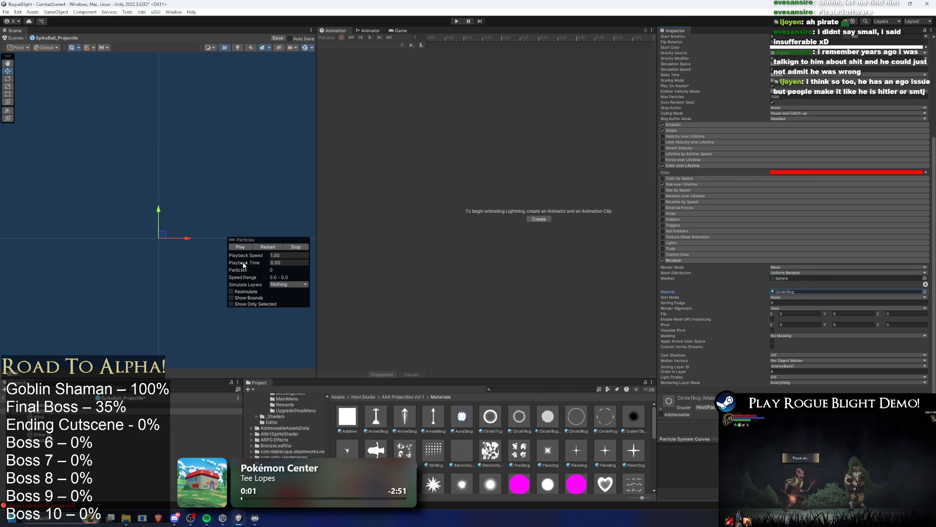
- Scrub and play the red orb preview with Lightning's Circle18cg material
{"action": "left_click_drag", "start_coordinate": [243, 264], "coordinate": [261, 267]}
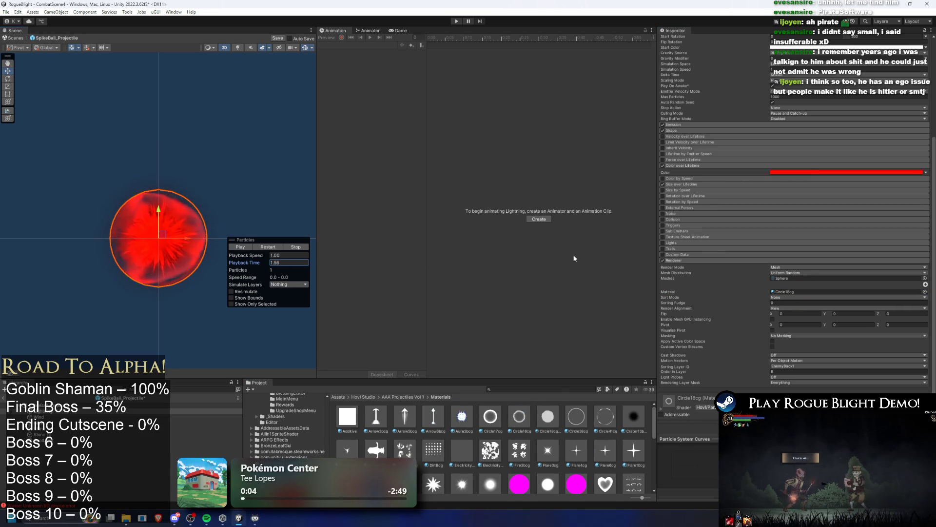
{"action": "scroll", "coordinate": [629, 463], "scroll_direction": "down", "scroll_amount": 10}
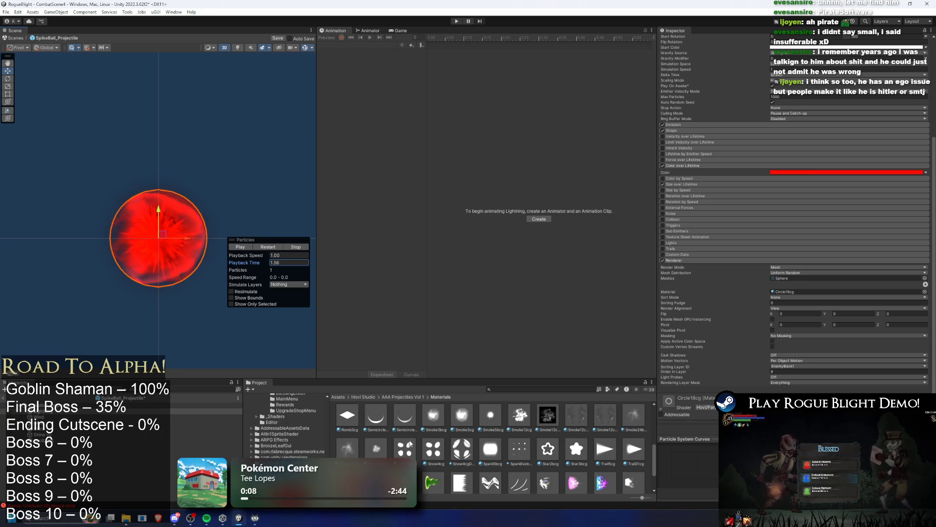
{"action": "scroll", "coordinate": [396, 453], "scroll_direction": "down", "scroll_amount": 2}
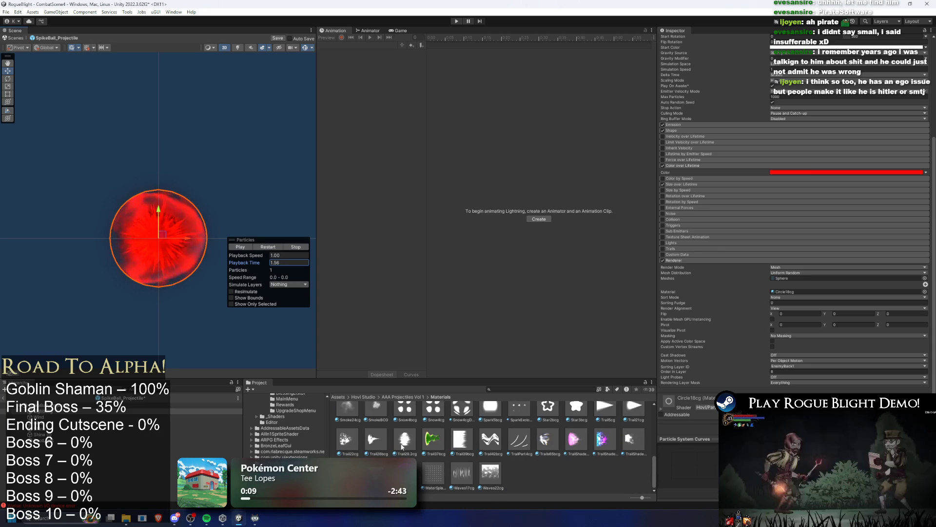
{"action": "scroll", "coordinate": [403, 449], "scroll_direction": "up", "scroll_amount": 12}
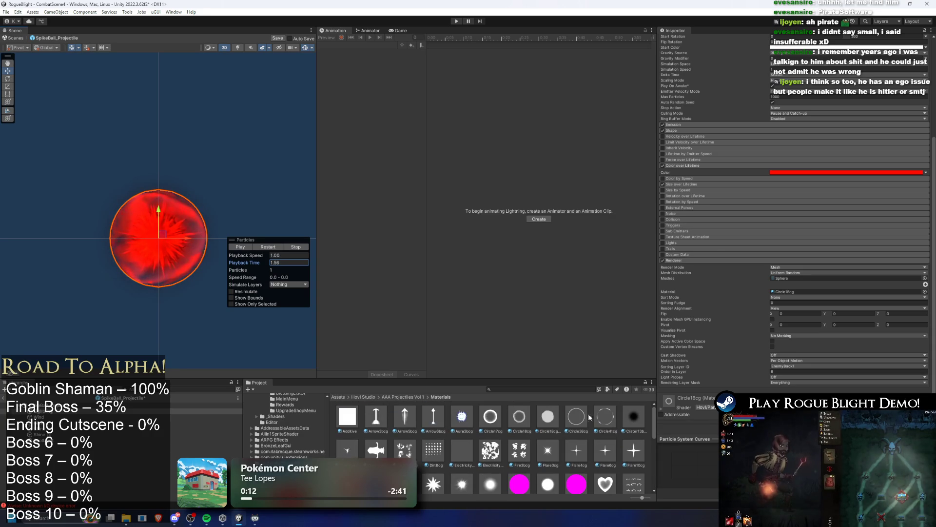
{"action": "left_click", "coordinate": [791, 293]}
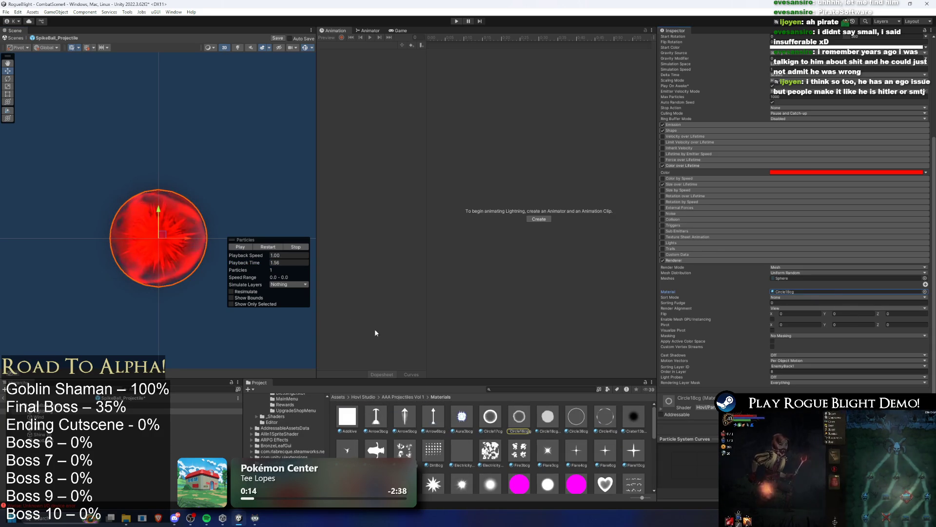
{"action": "left_click", "coordinate": [263, 247]}
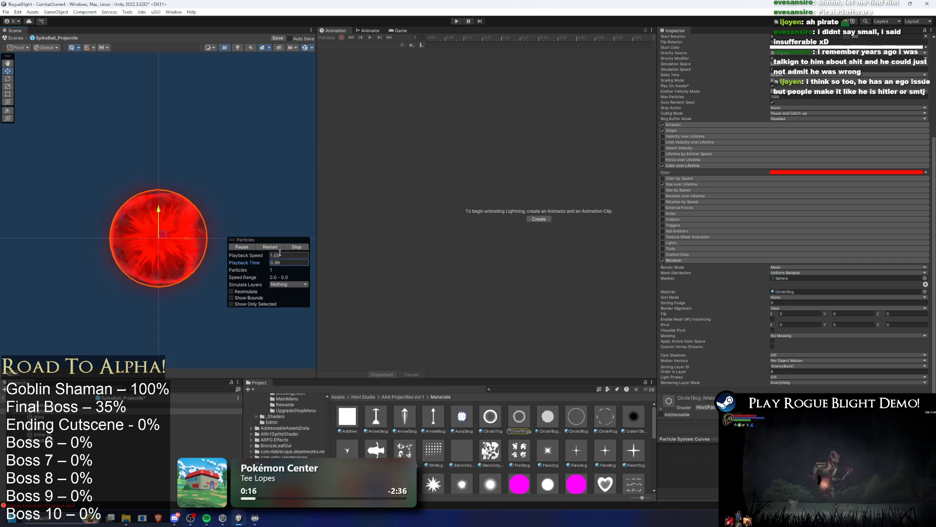
- Step through Shine (1) and SpotLight to select the parent SpikeBall_Projectile
{"action": "left_click", "coordinate": [205, 434]}
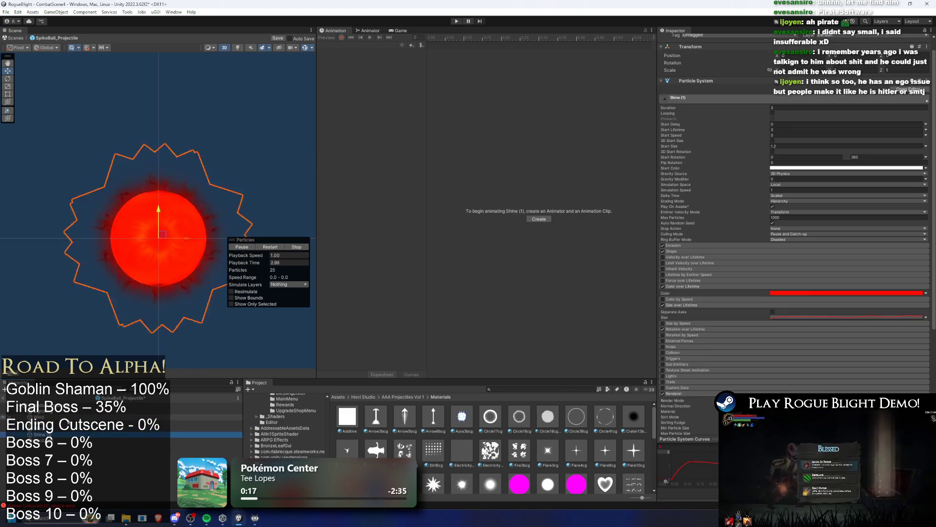
{"action": "key", "text": "Down"}
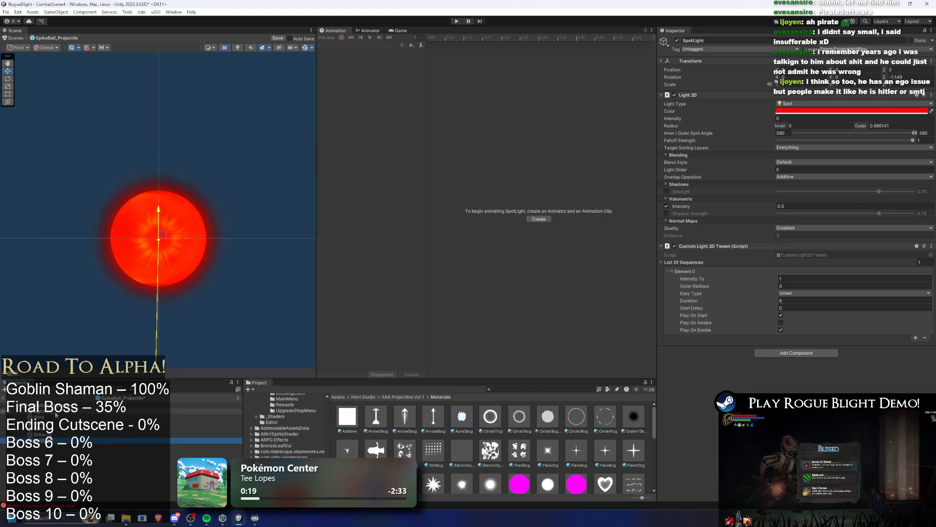
{"action": "left_click", "coordinate": [57, 398]}
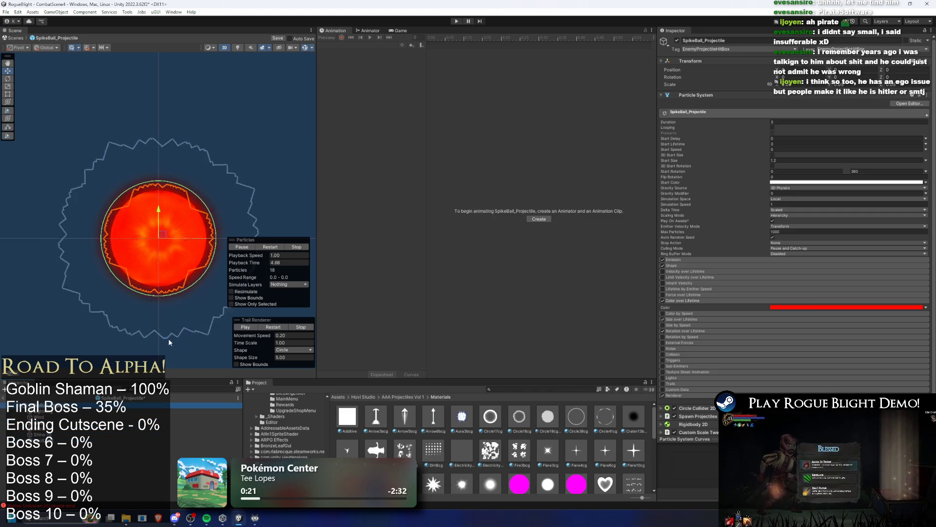
- Stop and restart the projectile preview, briefly inspecting Lightning before returning to SpikeBall_Projectile
{"action": "left_click", "coordinate": [298, 327]}
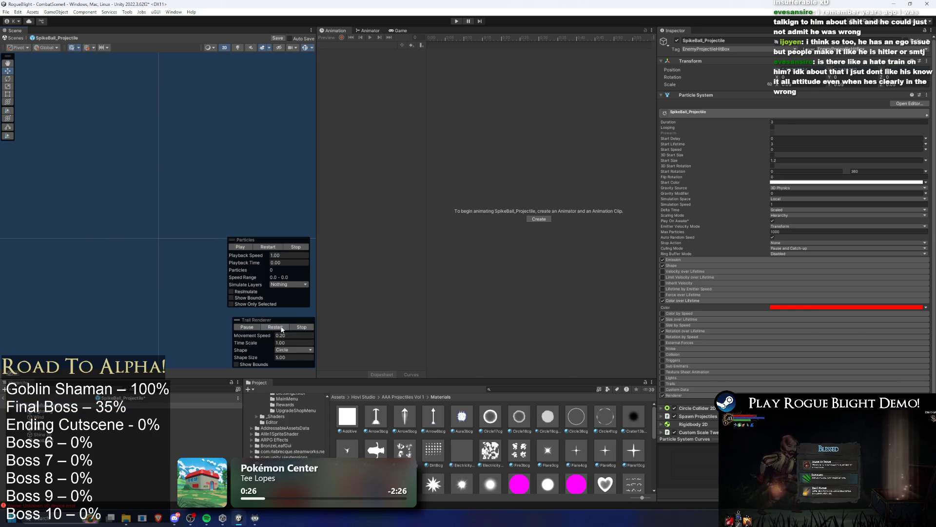
{"action": "left_click", "coordinate": [306, 329]}
{"action": "left_click", "coordinate": [270, 247]}
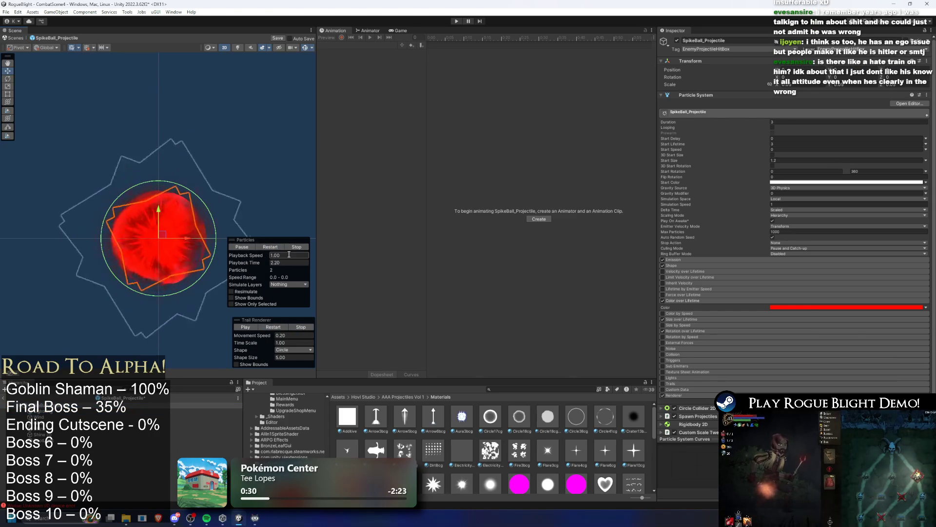
{"action": "left_click", "coordinate": [296, 247]}
{"action": "left_click", "coordinate": [88, 411]}
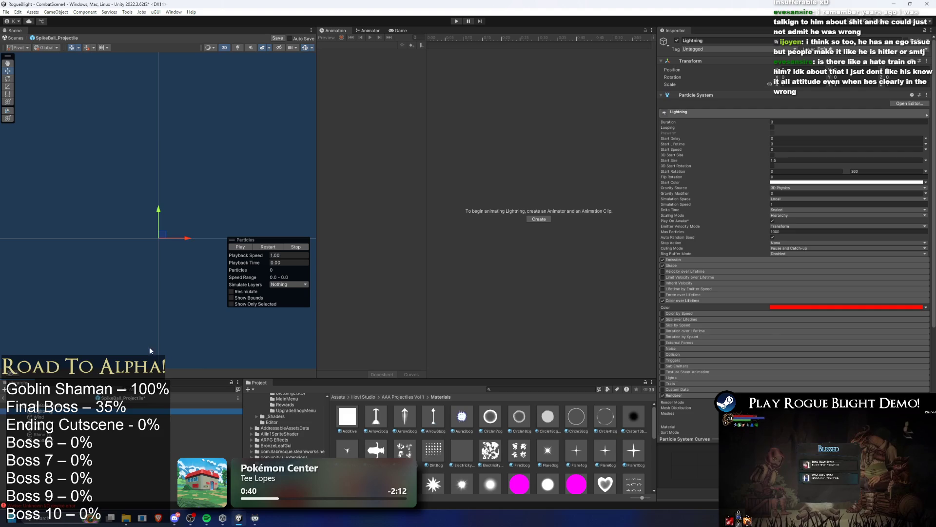
{"action": "key", "text": "Up"}
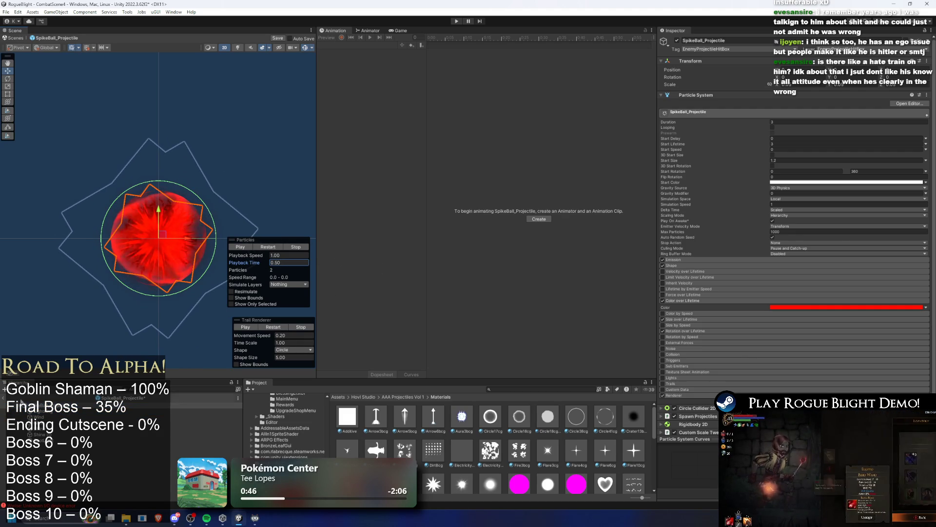
- Check the SpikeBall_Projectile's Color over Lifetime gradient and Start Color settings
{"action": "left_click", "coordinate": [804, 307]}
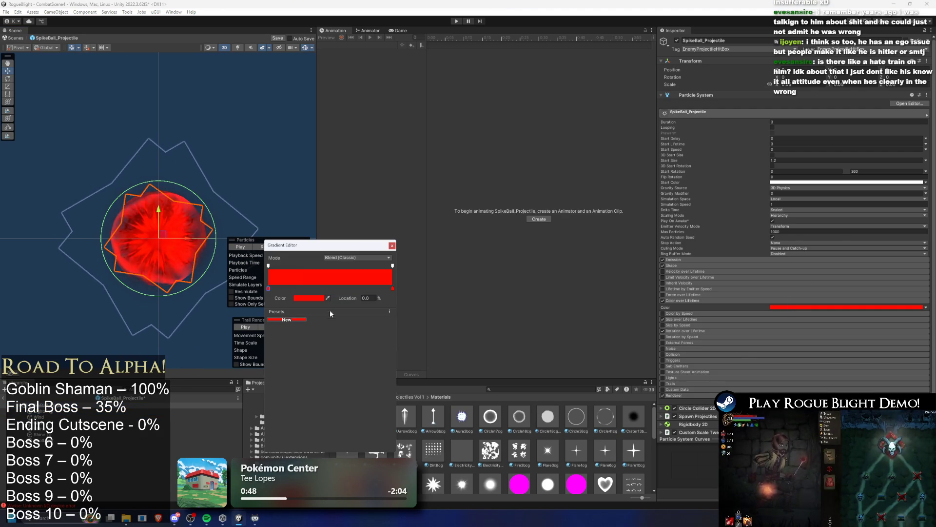
{"action": "left_click", "coordinate": [393, 245]}
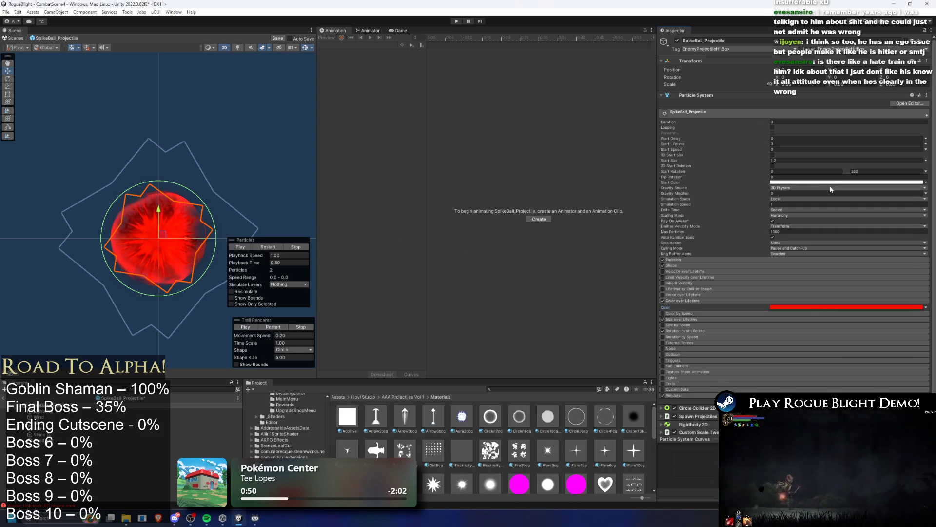
{"action": "left_click", "coordinate": [828, 183]}
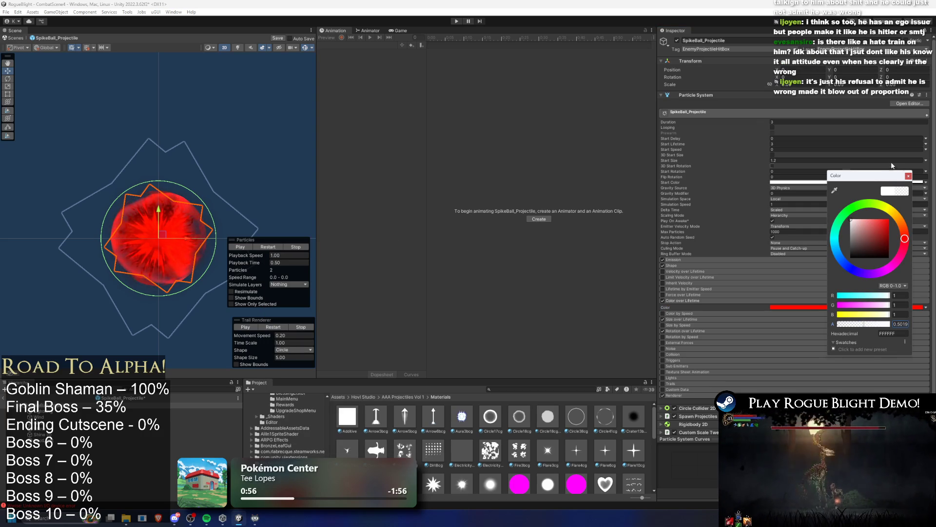
{"action": "left_click", "coordinate": [909, 176]}
{"action": "key", "text": "Down"}
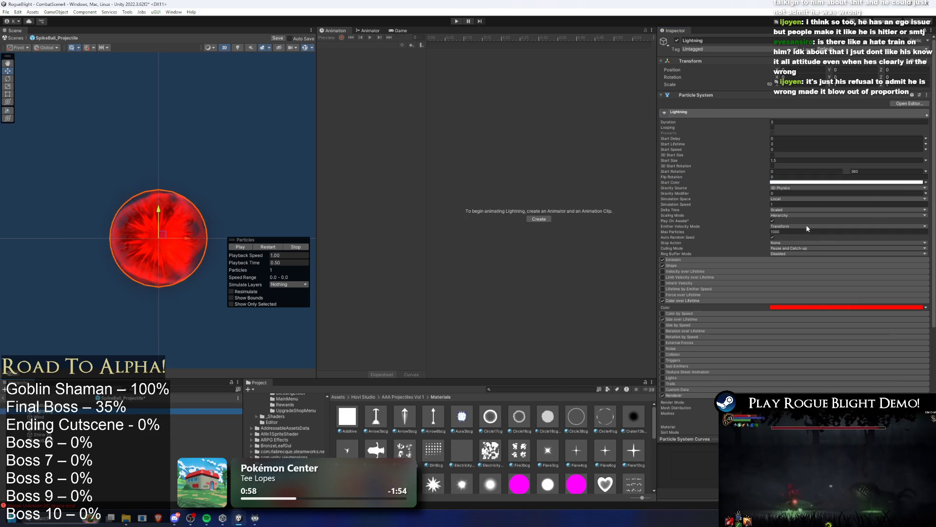
- Set the Lightning particles' Start Color alpha to 0.5
{"action": "left_click", "coordinate": [803, 182]}
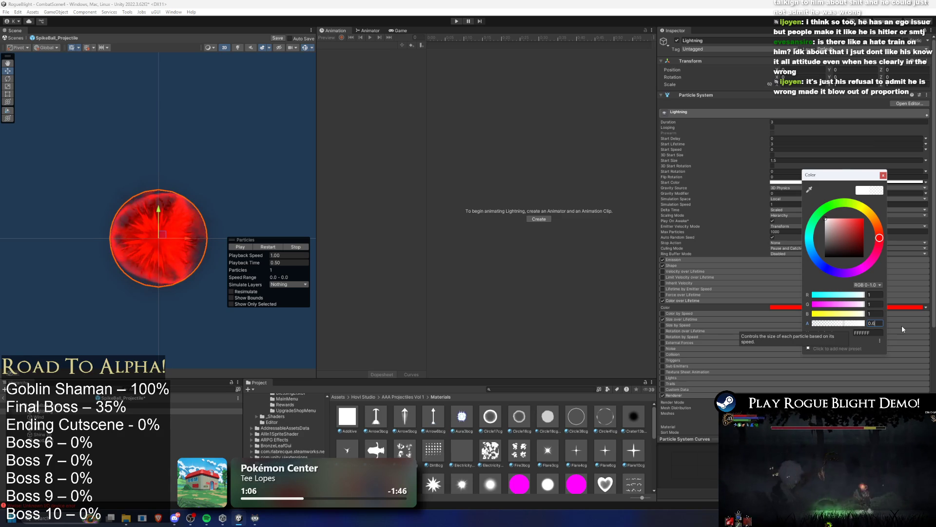
{"action": "key", "text": "BackSpace"}
{"action": "type", "text": "5"}
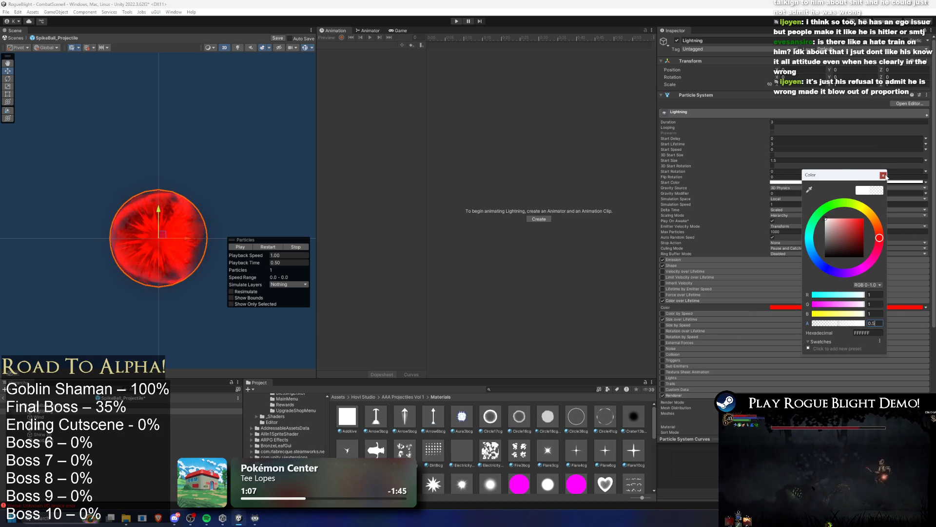
{"action": "left_click", "coordinate": [884, 175]}
- Recolour the Wind particles' Color over Lifetime gradient key, shifting it toward white then pink
{"action": "key", "text": "Down"}
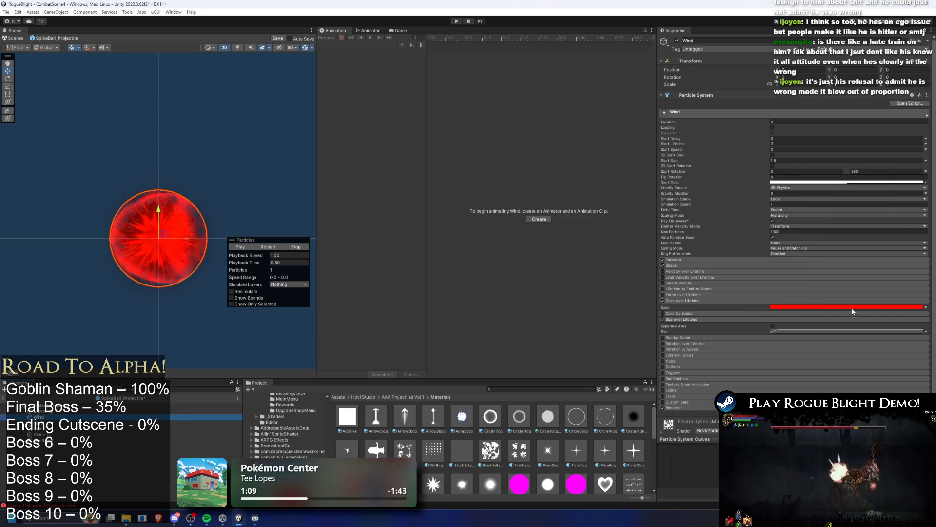
{"action": "left_click", "coordinate": [851, 309]}
{"action": "left_click", "coordinate": [392, 245]}
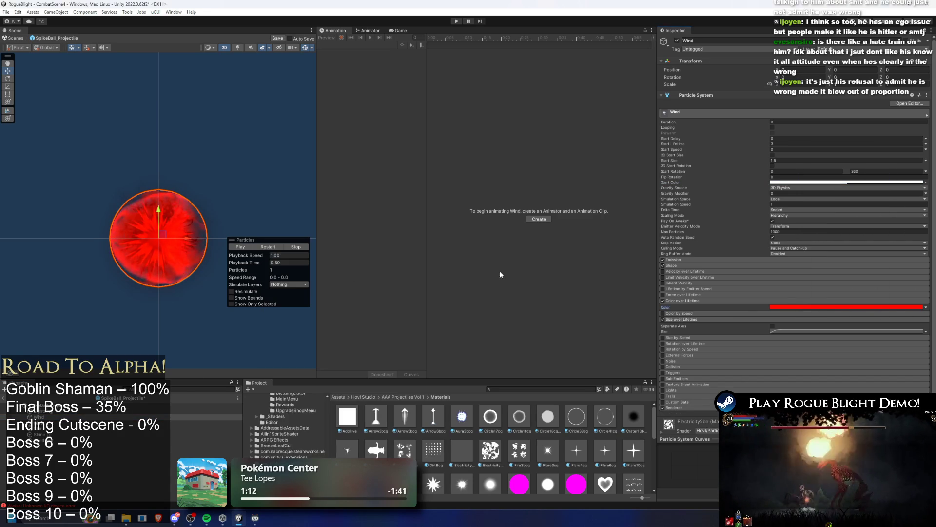
{"action": "left_click", "coordinate": [817, 308]}
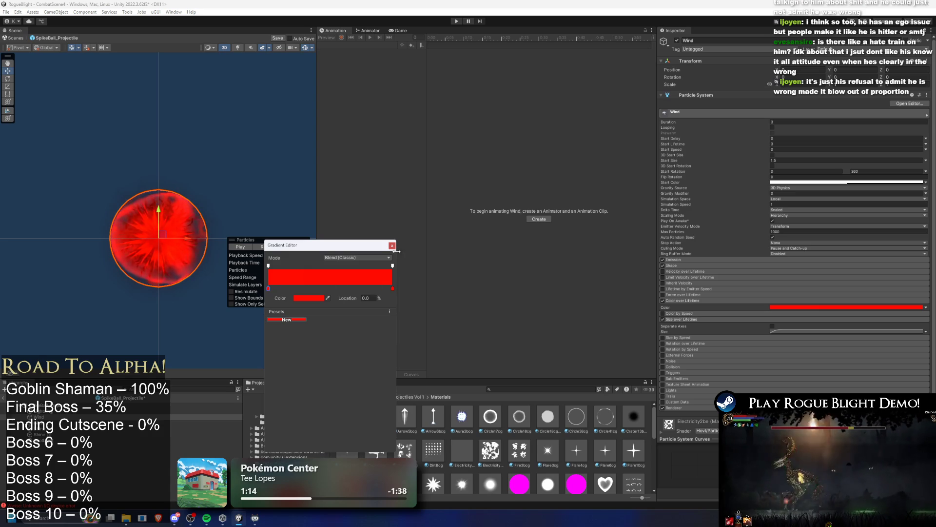
{"action": "left_click", "coordinate": [392, 246]}
{"action": "left_click", "coordinate": [816, 308]}
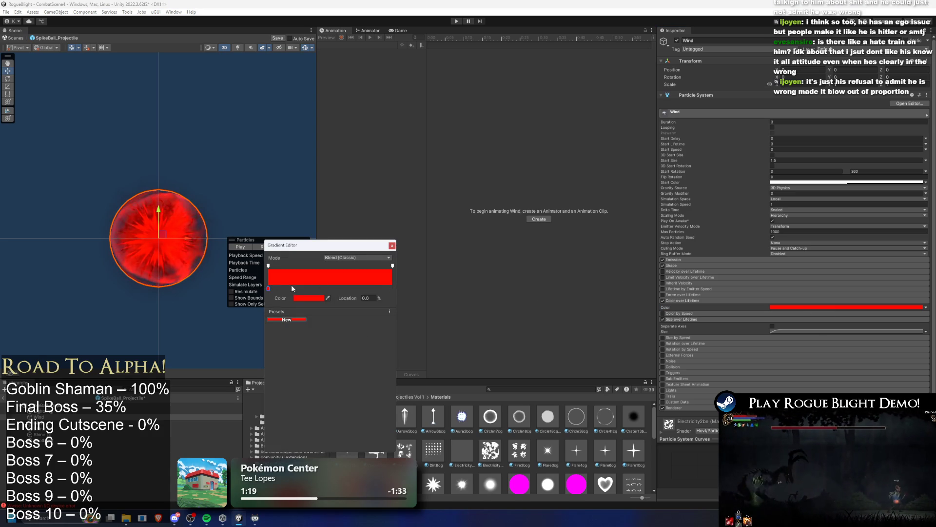
{"action": "left_click", "coordinate": [303, 298]}
{"action": "mouse_move", "coordinate": [359, 345]}
{"action": "left_mouse_down"}
{"action": "mouse_move", "coordinate": [341, 370]}
{"action": "mouse_move", "coordinate": [282, 401]}
{"action": "mouse_move", "coordinate": [216, 313]}
{"action": "mouse_move", "coordinate": [327, 402]}
{"action": "mouse_move", "coordinate": [371, 312]}
{"action": "mouse_move", "coordinate": [330, 288]}
{"action": "mouse_move", "coordinate": [347, 278]}
{"action": "left_mouse_up"}
{"action": "left_click_drag", "start_coordinate": [378, 352], "coordinate": [356, 383]}
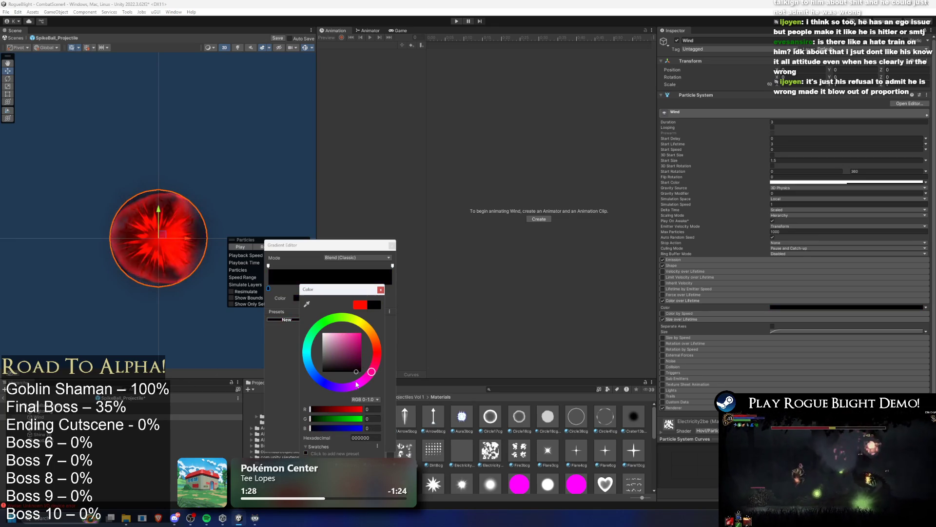
{"action": "left_click", "coordinate": [392, 246]}
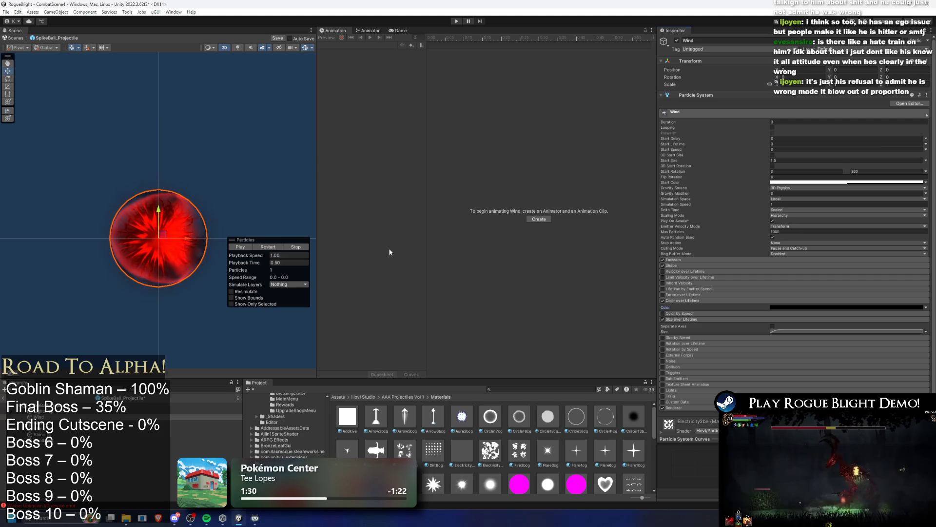
{"action": "left_click", "coordinate": [205, 429]}
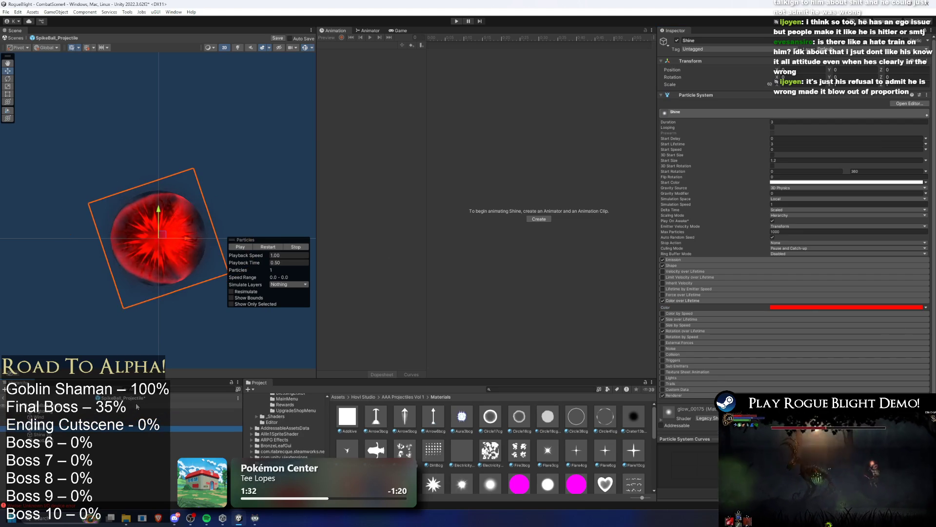
- Expand Color by Speed, then duplicate Shine as Shine (1), undoing its move so it stays centred
{"action": "left_click", "coordinate": [787, 313]}
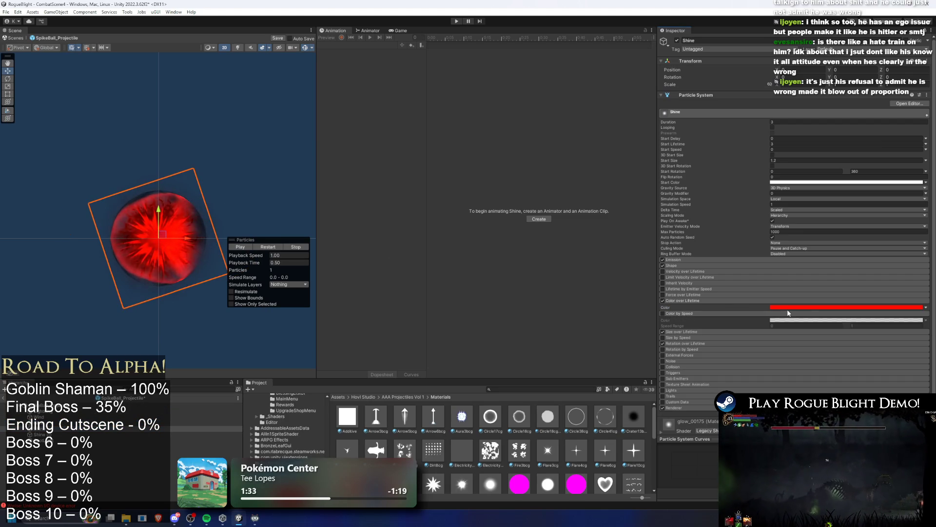
{"action": "left_click", "coordinate": [789, 308]}
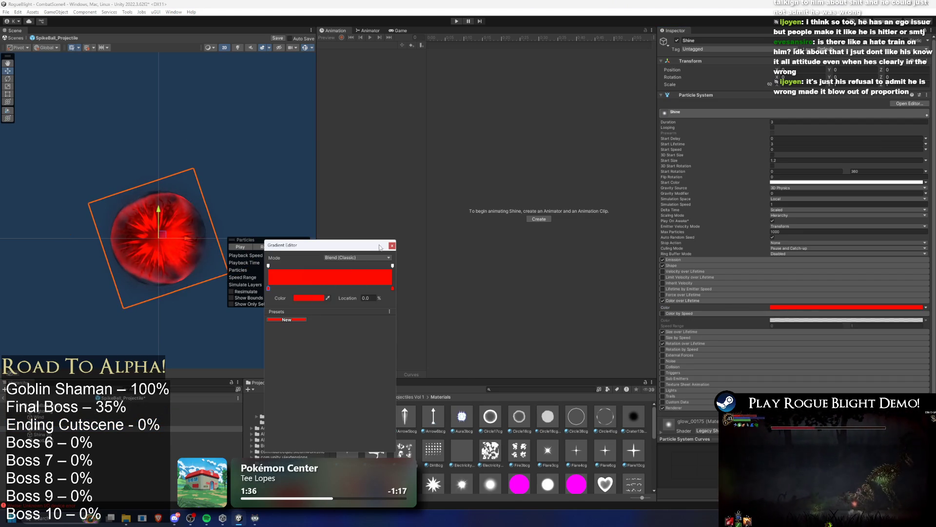
{"action": "key", "text": "Escape"}
{"action": "key", "text": "Down"}
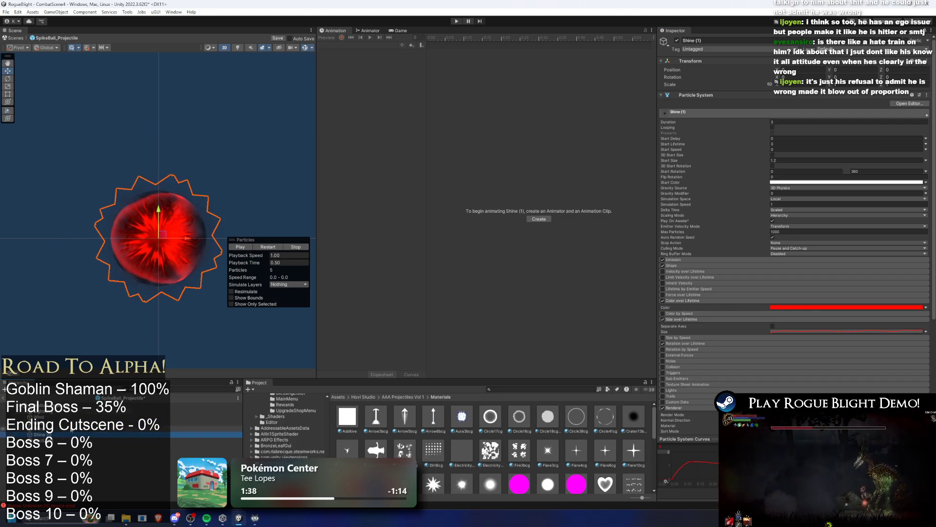
{"action": "mouse_move", "coordinate": [167, 238]}
{"action": "left_mouse_down"}
{"action": "mouse_move", "coordinate": [197, 154]}
{"action": "mouse_move", "coordinate": [262, 207]}
{"action": "left_mouse_up"}
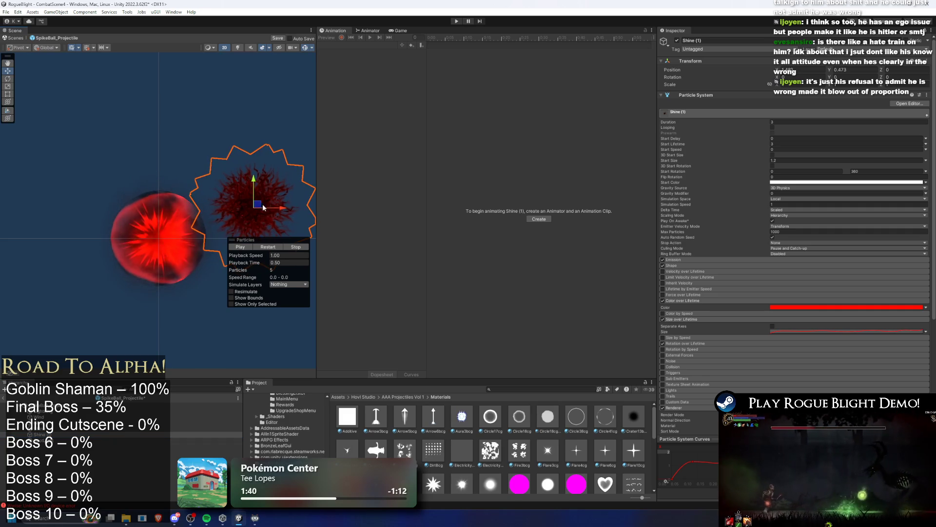
{"action": "key", "text": "ctrl+z"}
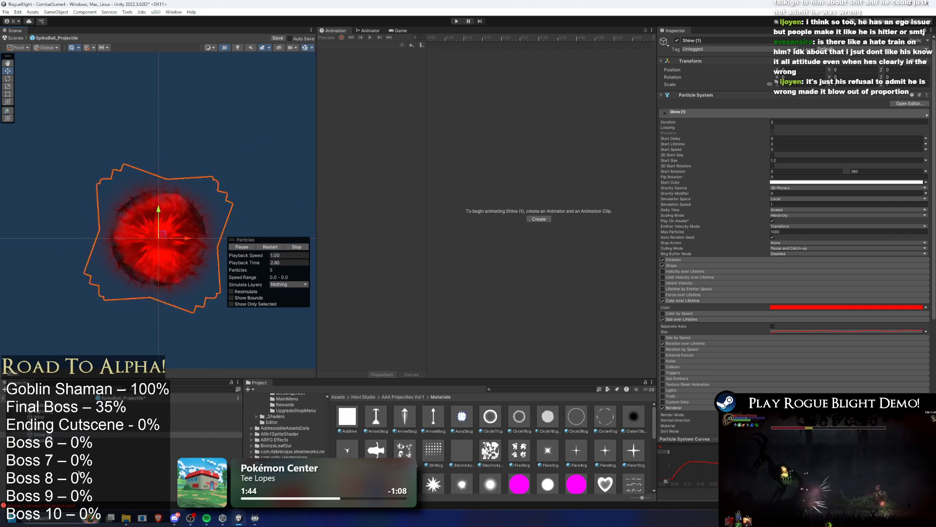
- Inspect SpotLight and Wind, scrubbing to 0.64 s, then select SpikeBall_Projectile
{"action": "left_click", "coordinate": [172, 284]}
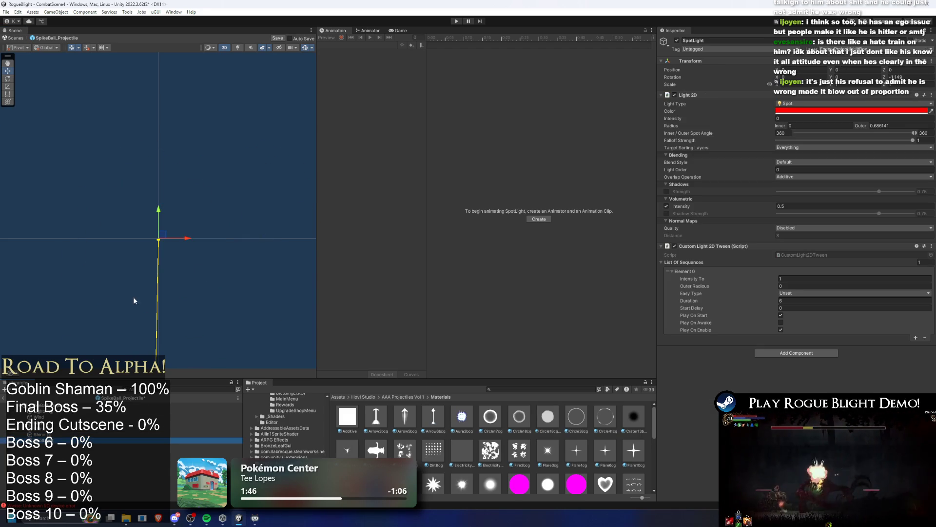
{"action": "left_click", "coordinate": [122, 417]}
{"action": "mouse_move", "coordinate": [272, 262]}
{"action": "left_mouse_down"}
{"action": "mouse_move", "coordinate": [404, 266]}
{"action": "mouse_move", "coordinate": [291, 268]}
{"action": "mouse_move", "coordinate": [289, 260]}
{"action": "mouse_move", "coordinate": [353, 261]}
{"action": "left_mouse_up"}
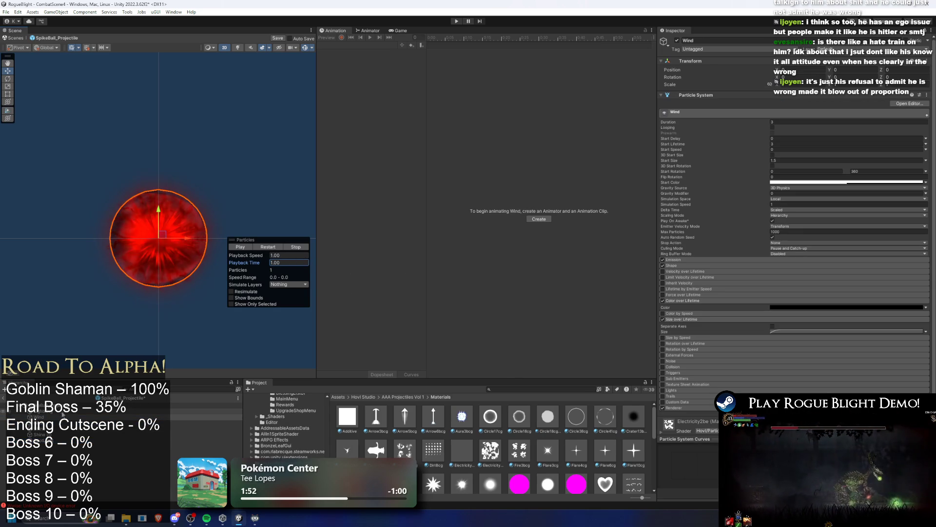
{"action": "left_click", "coordinate": [62, 405]}
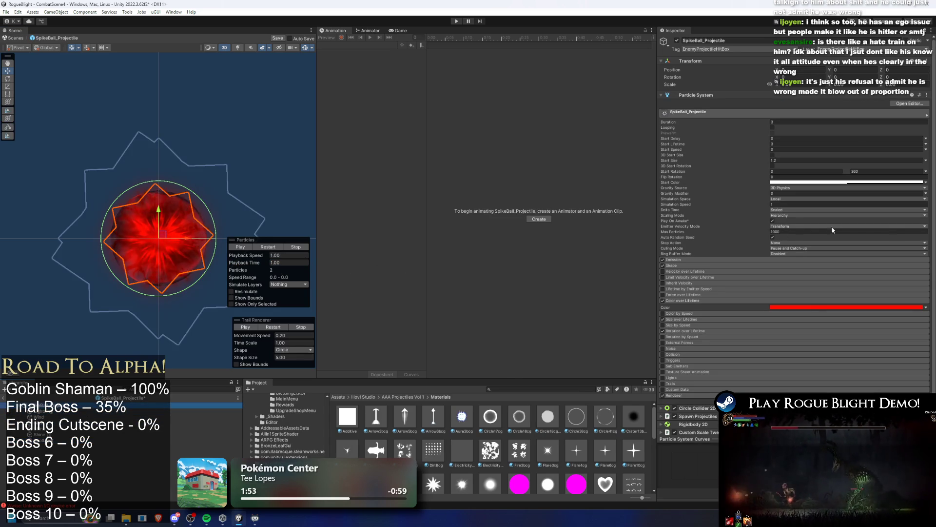
- Assign fangsheguang_00114 as the SpikeBall_Projectile's Renderer material and replay the effect
{"action": "scroll", "coordinate": [791, 324], "scroll_direction": "down", "scroll_amount": 2}
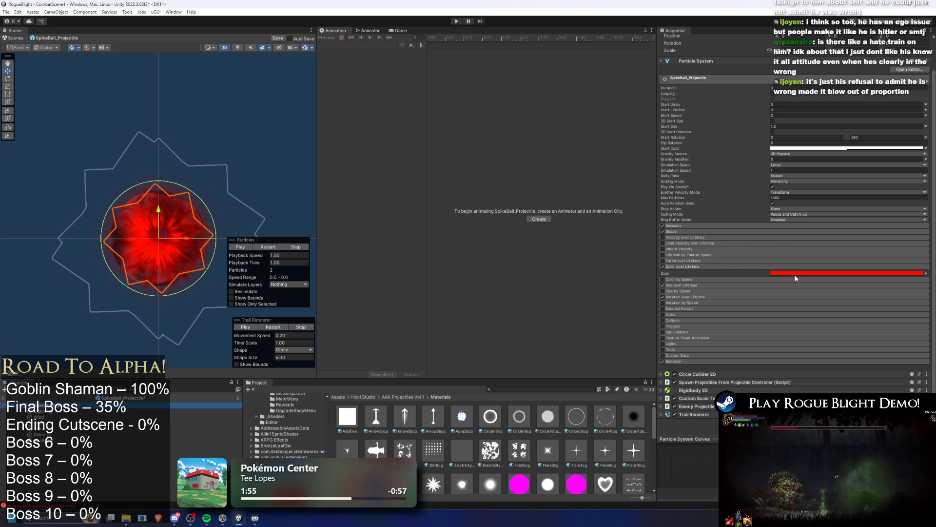
{"action": "left_click", "coordinate": [685, 362]}
{"action": "left_click", "coordinate": [795, 383]}
{"action": "left_click", "coordinate": [796, 380]}
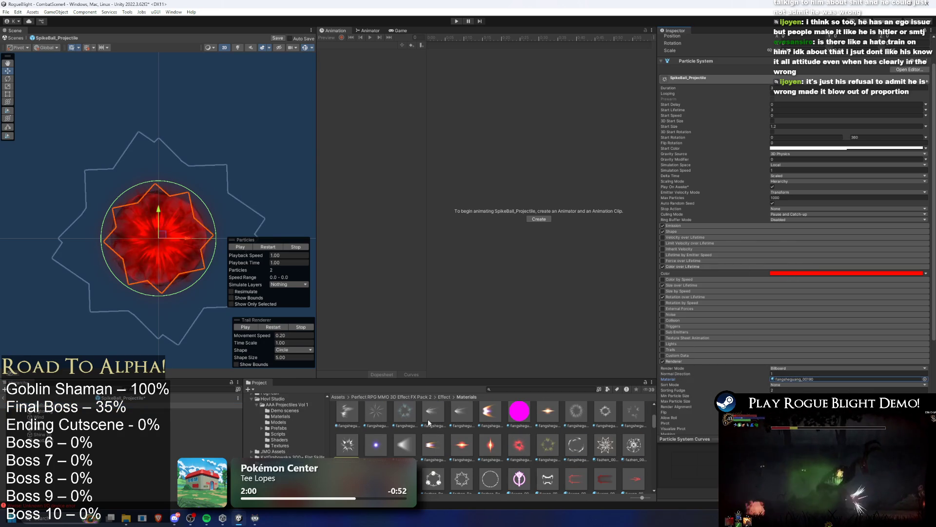
{"action": "mouse_move", "coordinate": [385, 418]}
{"action": "left_mouse_down"}
{"action": "mouse_move", "coordinate": [809, 423]}
{"action": "mouse_move", "coordinate": [804, 336]}
{"action": "left_mouse_up"}
{"action": "scroll", "coordinate": [792, 368], "scroll_direction": "down", "scroll_amount": 3}
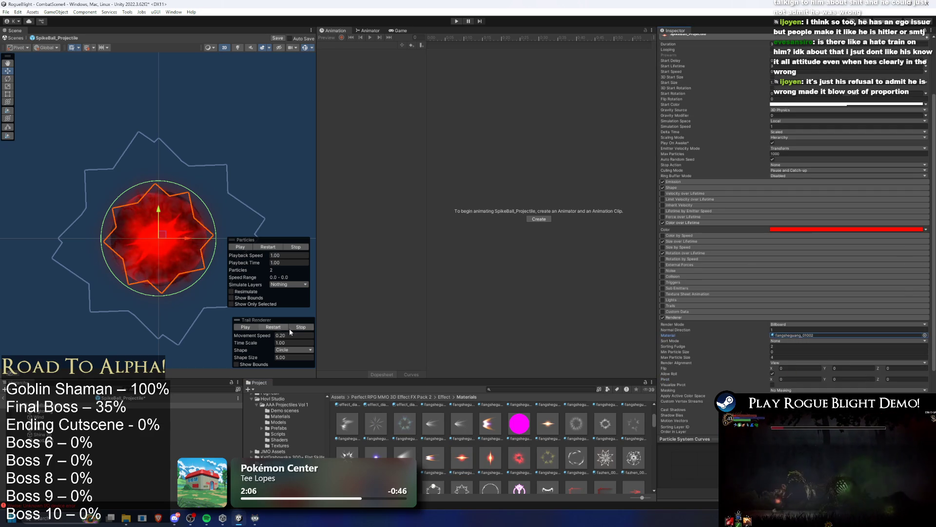
{"action": "left_click", "coordinate": [245, 327]}
{"action": "left_click", "coordinate": [296, 328]}
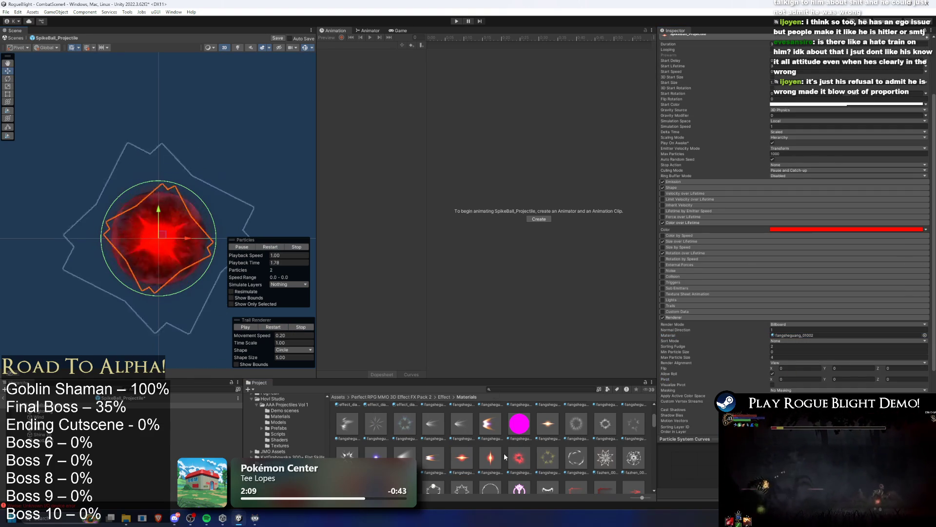
- Try other glow materials, ending on glow_00199, and replay the effect to check it
{"action": "scroll", "coordinate": [439, 439], "scroll_direction": "down", "scroll_amount": 1}
{"action": "left_click_drag", "start_coordinate": [348, 435], "coordinate": [546, 428]}
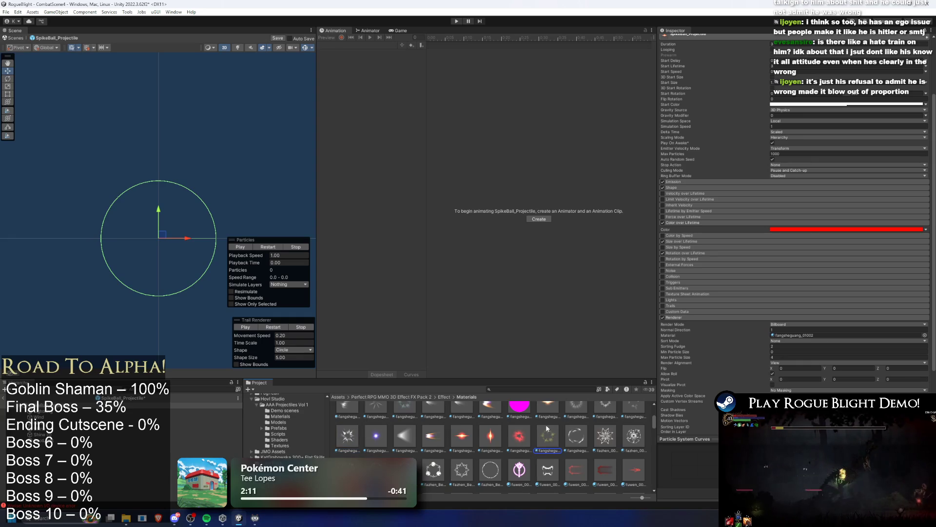
{"action": "left_click_drag", "start_coordinate": [256, 262], "coordinate": [400, 278]}
{"action": "scroll", "coordinate": [607, 454], "scroll_direction": "down", "scroll_amount": 1}
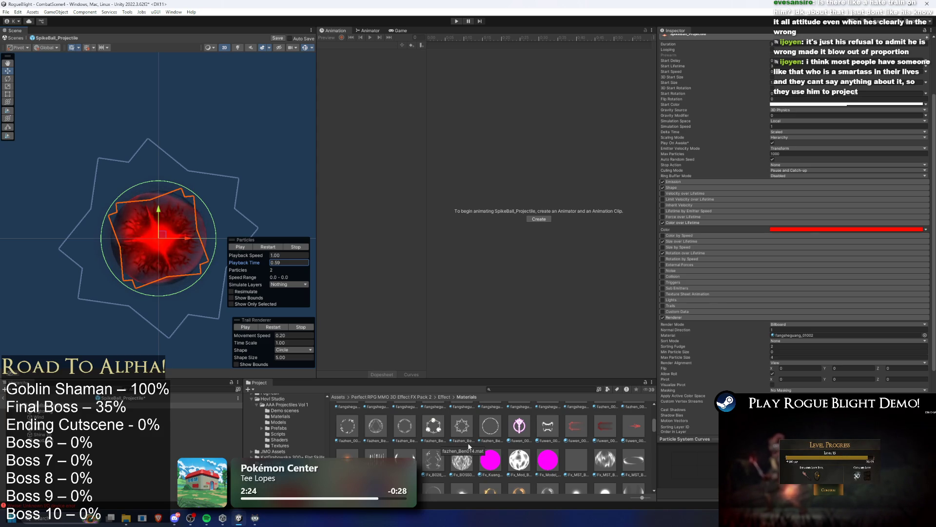
{"action": "scroll", "coordinate": [468, 447], "scroll_direction": "down", "scroll_amount": 3}
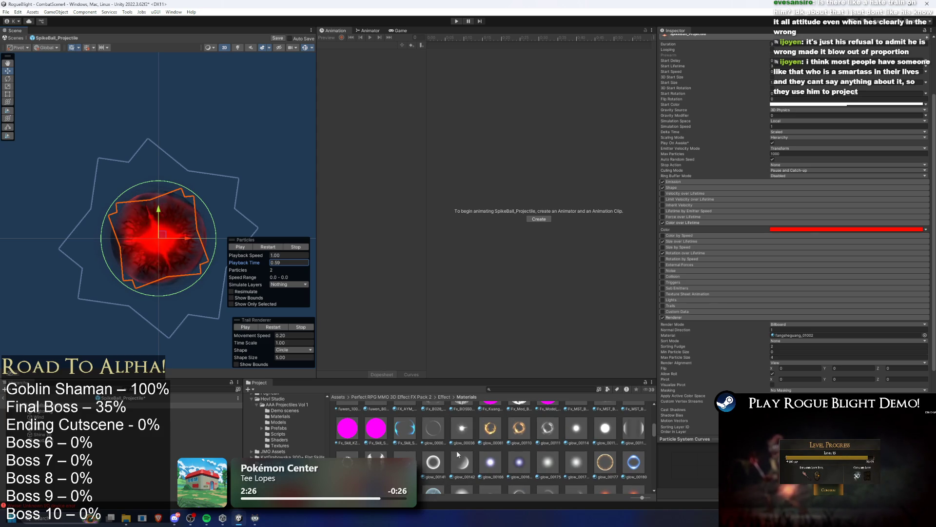
{"action": "left_click_drag", "start_coordinate": [548, 429], "coordinate": [790, 336]}
{"action": "scroll", "coordinate": [397, 441], "scroll_direction": "down", "scroll_amount": 3}
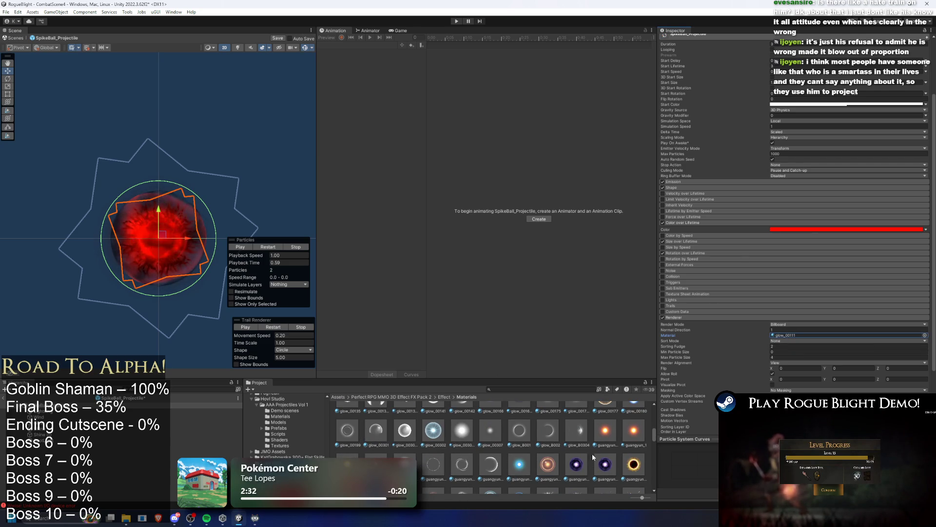
{"action": "scroll", "coordinate": [568, 456], "scroll_direction": "down", "scroll_amount": 1}
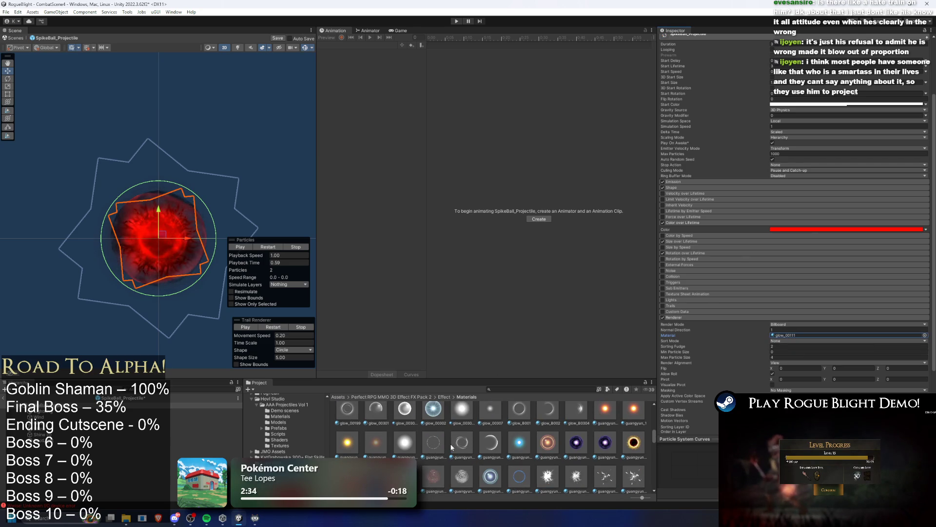
{"action": "scroll", "coordinate": [463, 442], "scroll_direction": "up", "scroll_amount": 1}
{"action": "left_click_drag", "start_coordinate": [347, 423], "coordinate": [786, 336]}
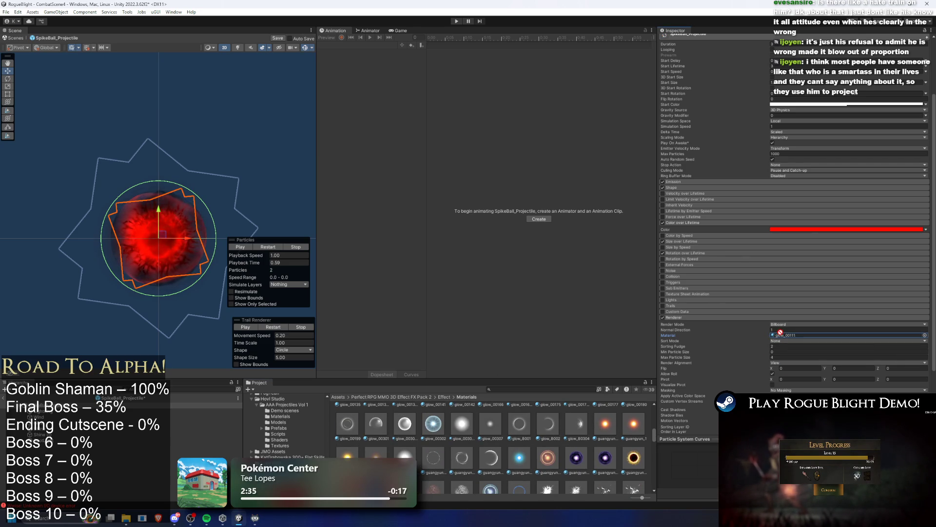
{"action": "left_click", "coordinate": [276, 328]}
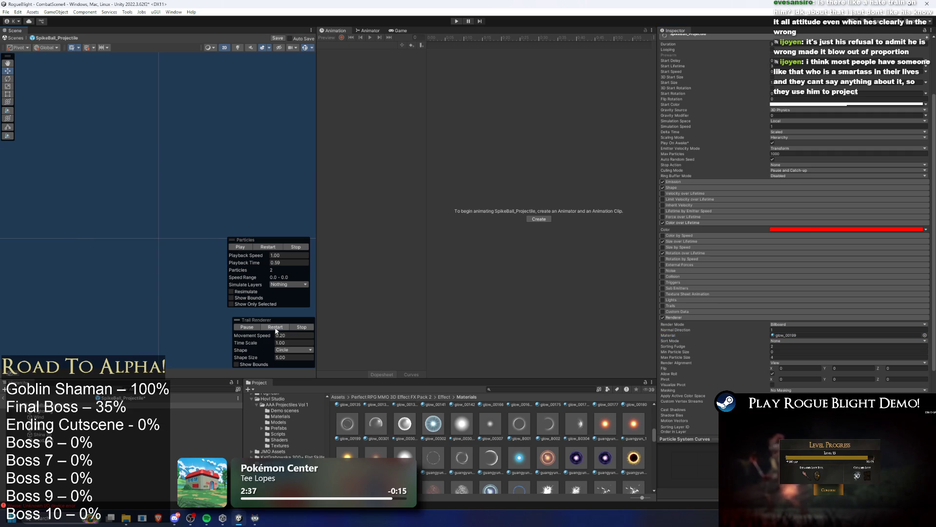
{"action": "left_click", "coordinate": [301, 327]}
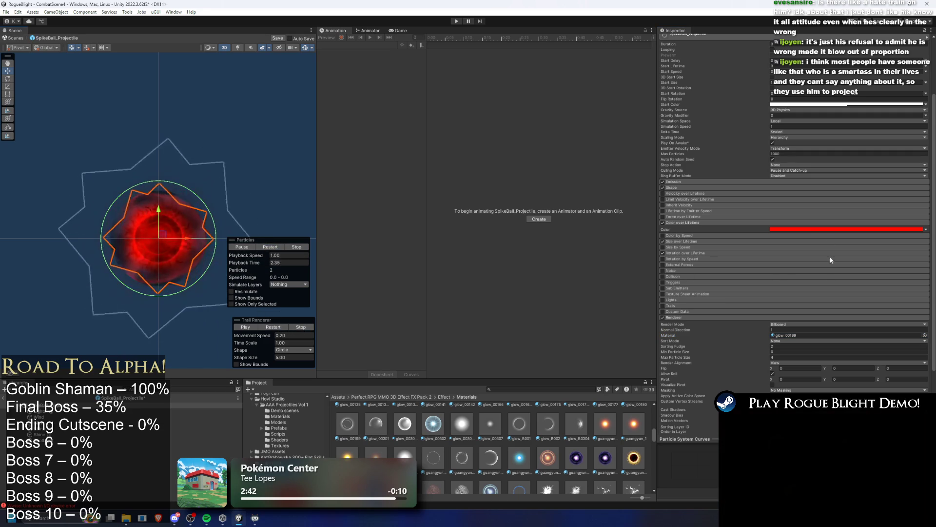
{"action": "scroll", "coordinate": [809, 197], "scroll_direction": "up", "scroll_amount": 3}
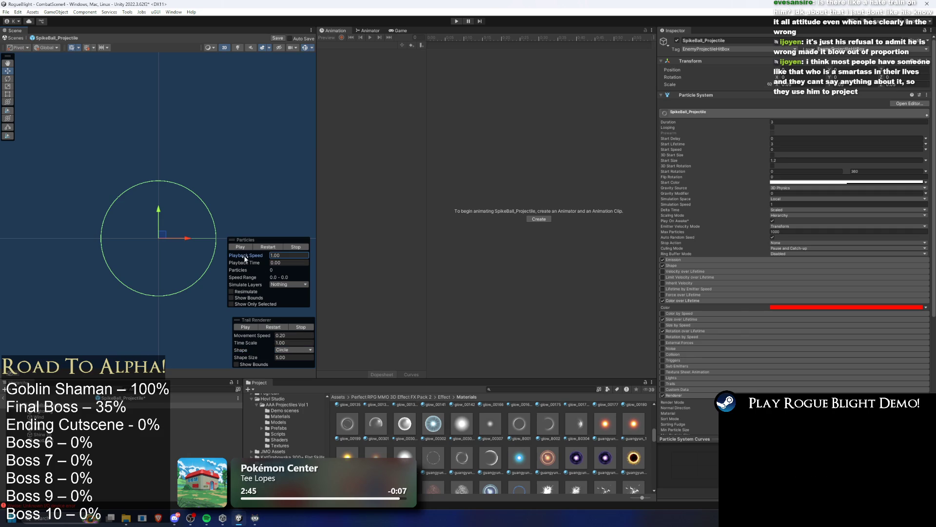
- Play the preview, scrub to 0.45 s and expand Size over Lifetime
{"action": "left_click", "coordinate": [269, 248]}
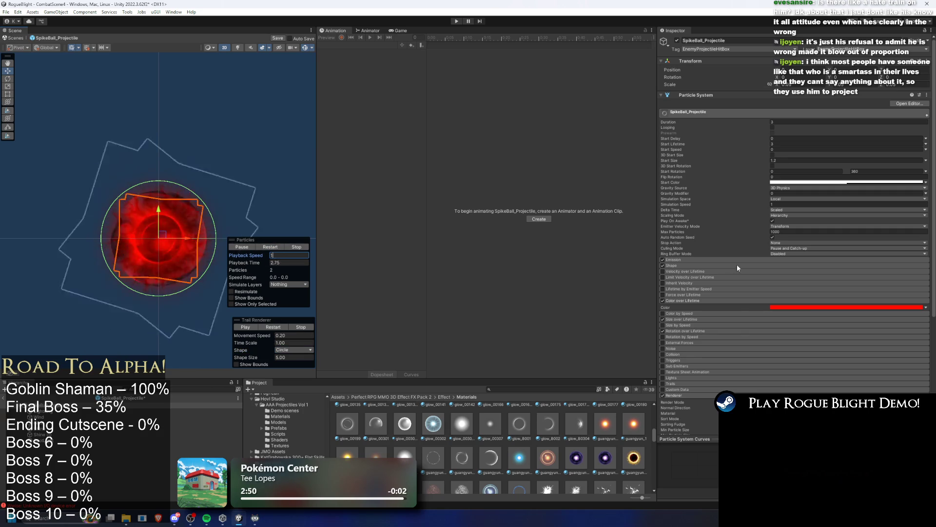
{"action": "left_click_drag", "start_coordinate": [248, 262], "coordinate": [332, 259]}
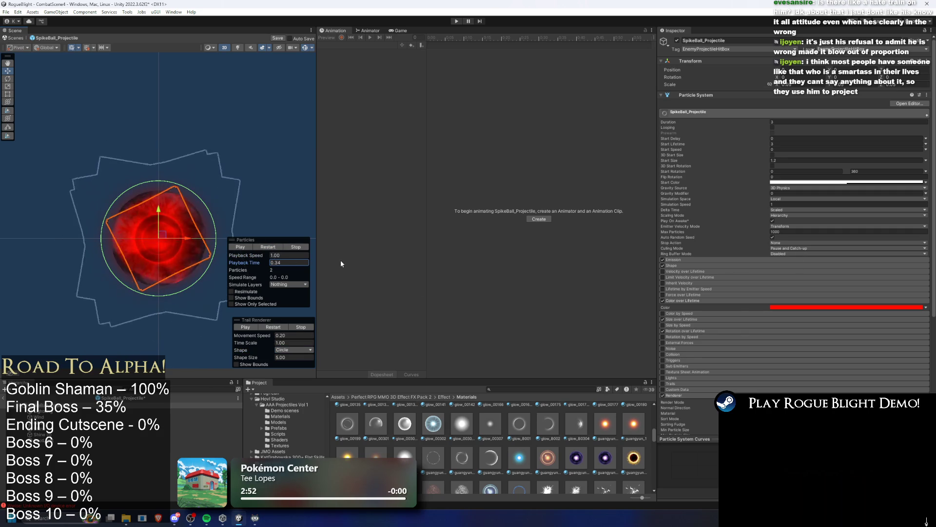
{"action": "scroll", "coordinate": [799, 337], "scroll_direction": "down", "scroll_amount": 4}
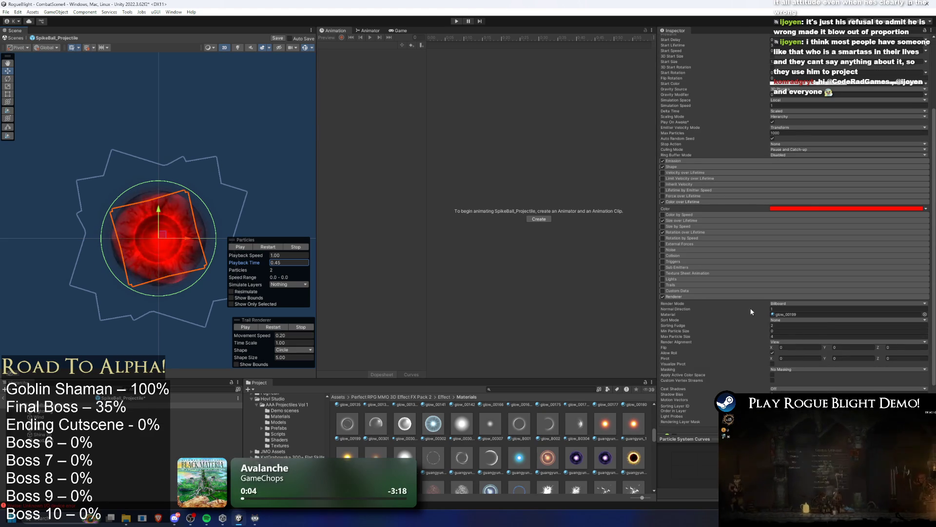
{"action": "left_click", "coordinate": [736, 221]}
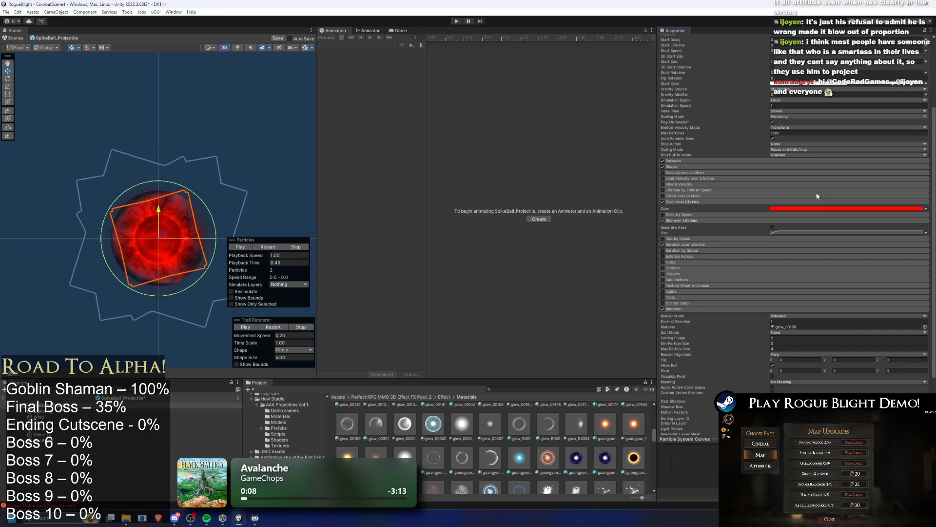
{"action": "scroll", "coordinate": [812, 194], "scroll_direction": "up", "scroll_amount": 4}
- Raise the Start Size to 2, then 2.2, then 2.3, and replay the preview
{"action": "type", "text": "2"}
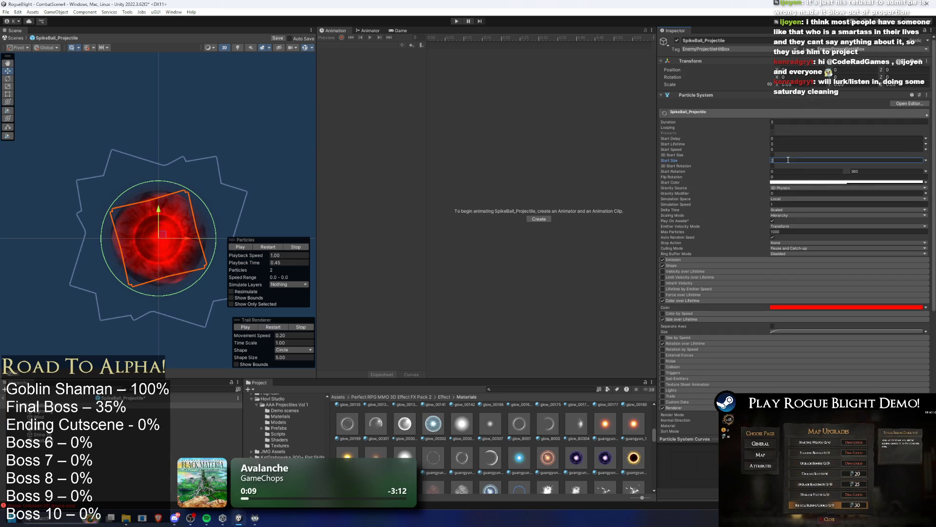
{"action": "left_click_drag", "start_coordinate": [266, 262], "coordinate": [282, 263]}
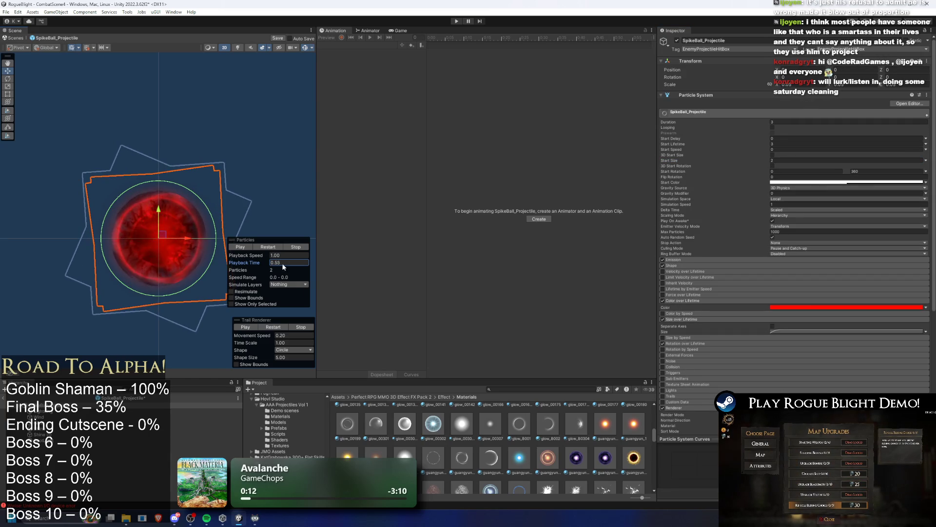
{"action": "left_click", "coordinate": [791, 160]}
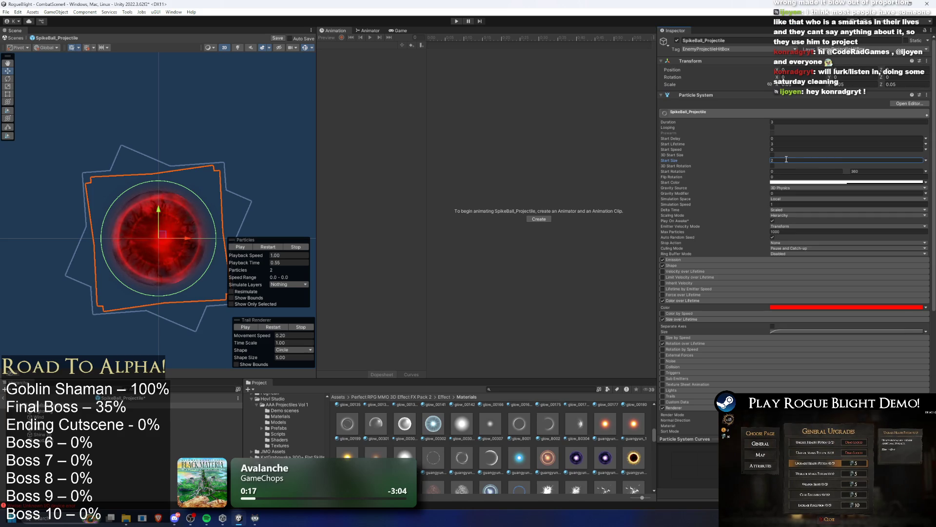
{"action": "type", "text": ".2"}
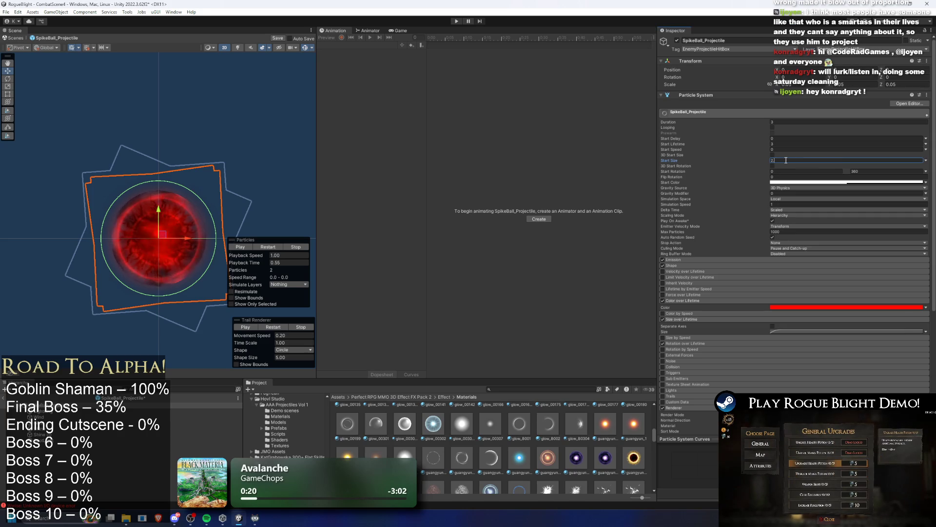
{"action": "key", "text": "Return"}
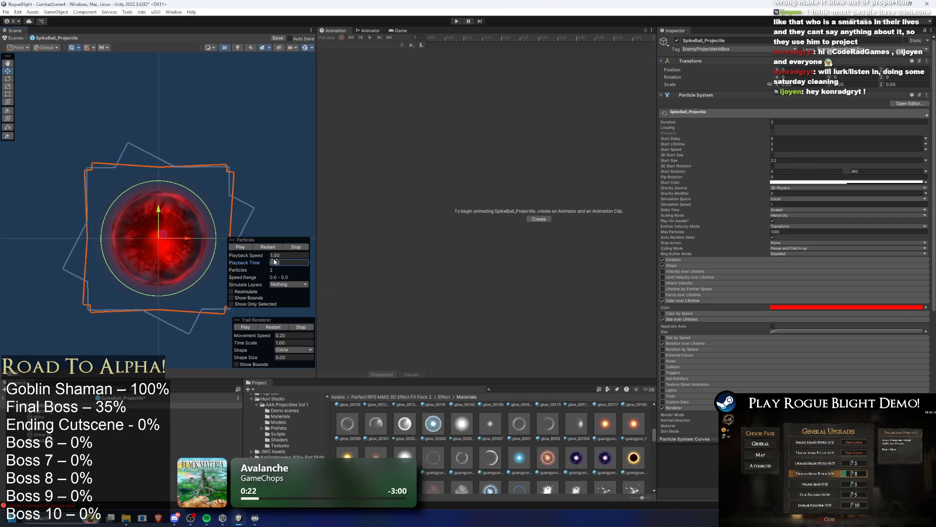
{"action": "left_click", "coordinate": [791, 160]}
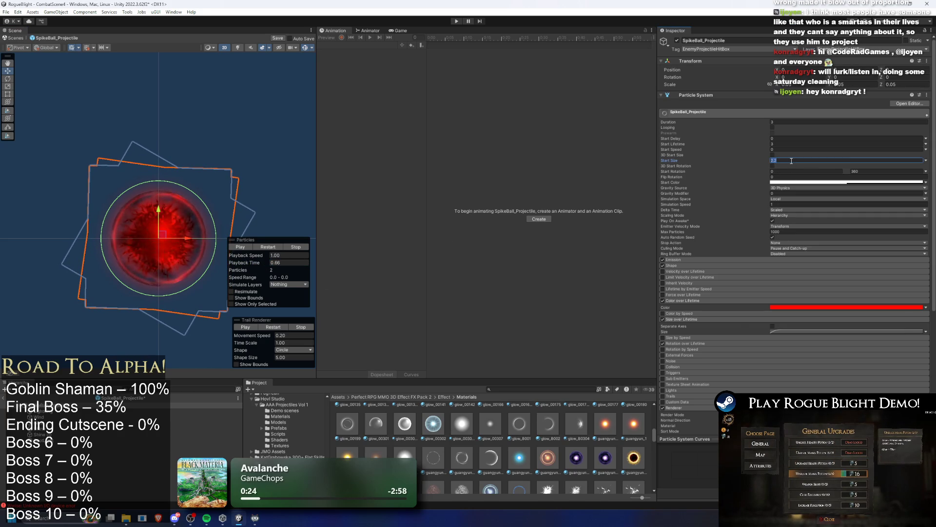
{"action": "type", "text": ".3"}
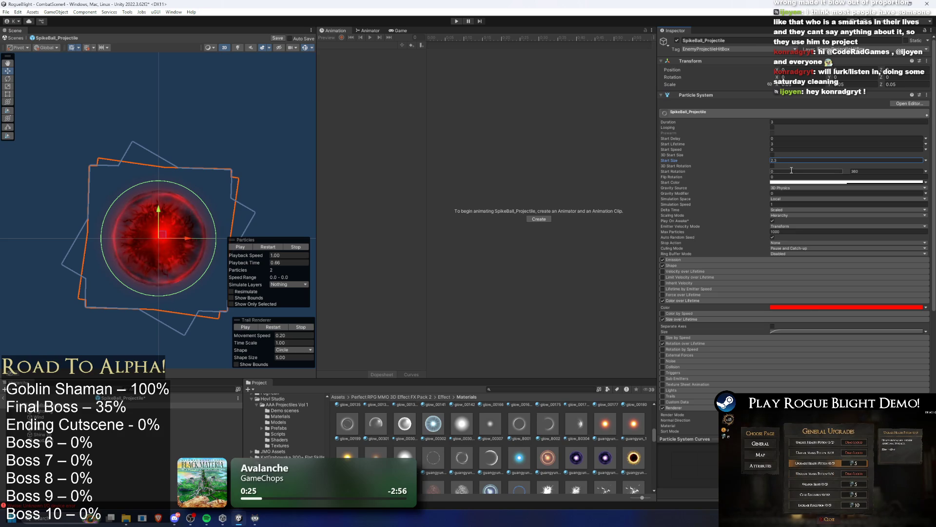
{"action": "left_click_drag", "start_coordinate": [262, 263], "coordinate": [285, 263]}
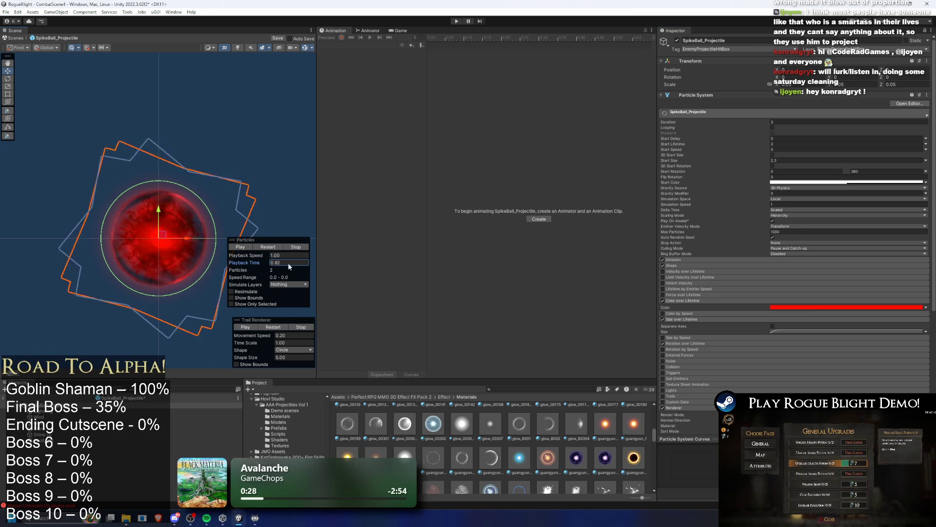
{"action": "left_click", "coordinate": [276, 254]}
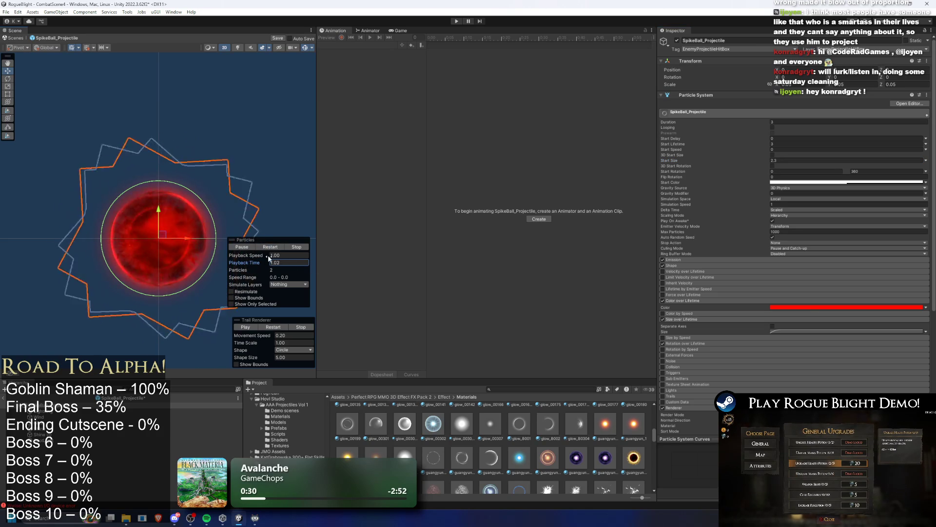
- Restart and stop the particle preview, briefly checking the Start Color picker
{"action": "left_click", "coordinate": [282, 248]}
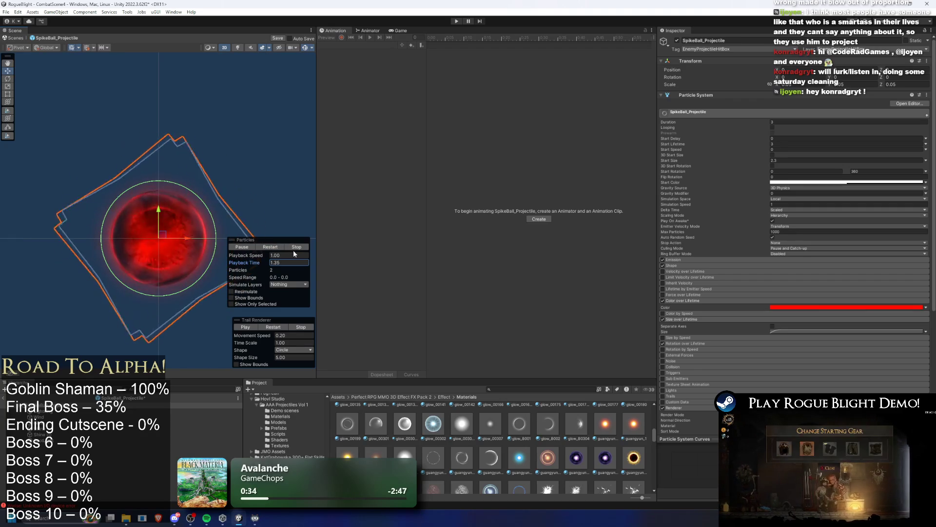
{"action": "left_click", "coordinate": [296, 247]}
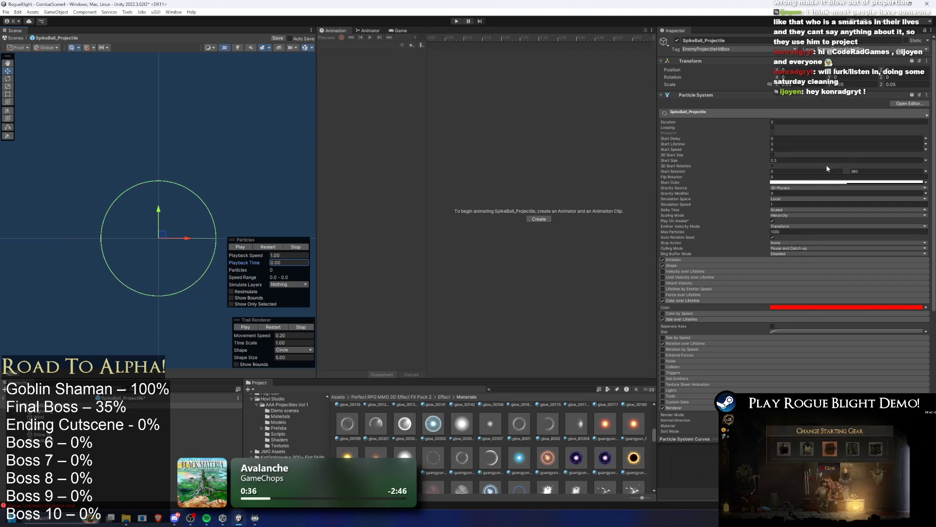
{"action": "left_click", "coordinate": [832, 182]}
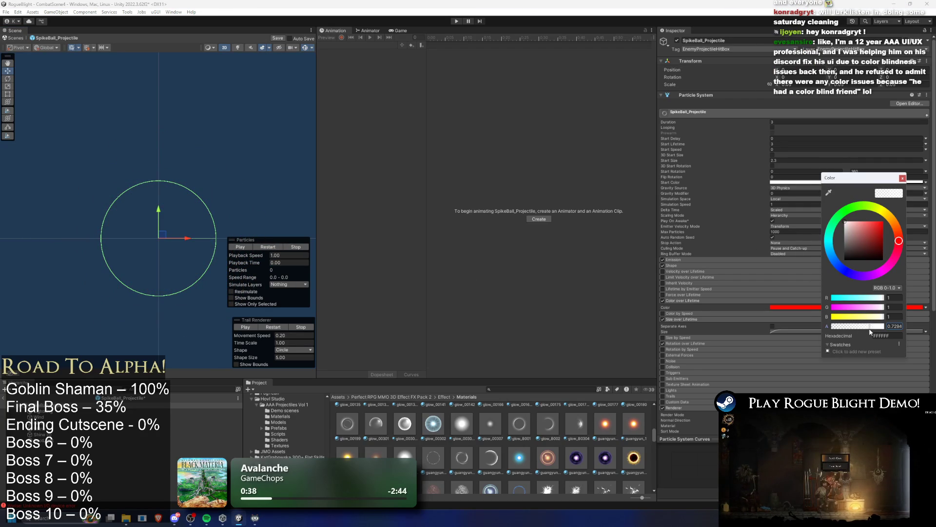
{"action": "left_click", "coordinate": [903, 178]}
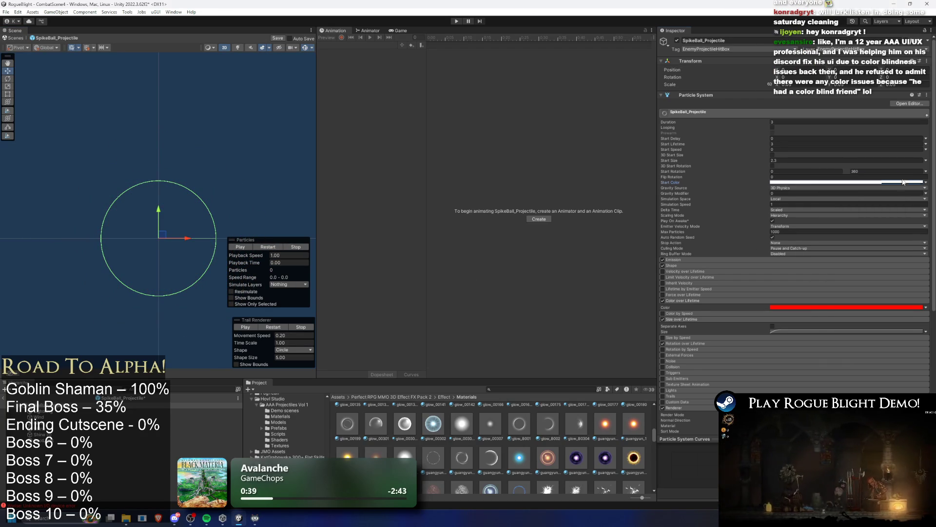
- Replay the spike-ball particle and trail previews, stop them, and enter Play mode
{"action": "left_click", "coordinate": [272, 249]}
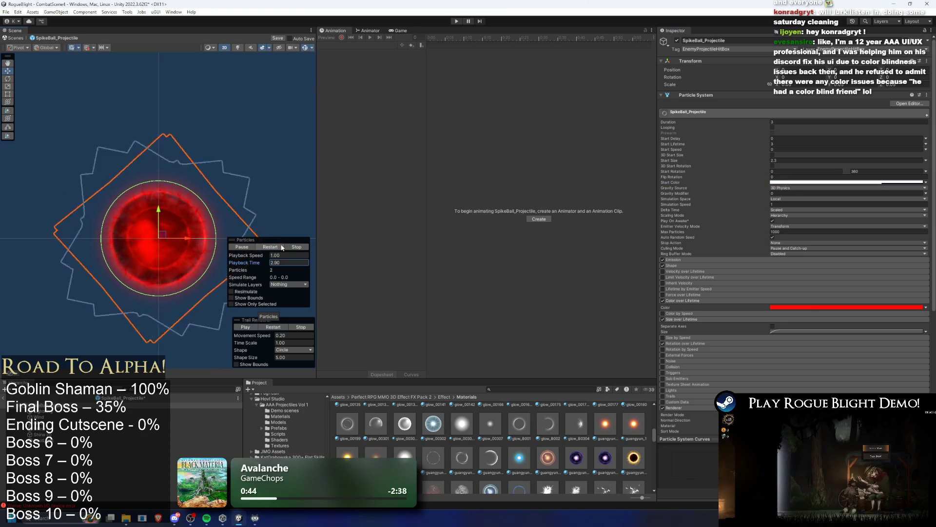
{"action": "left_click", "coordinate": [284, 248]}
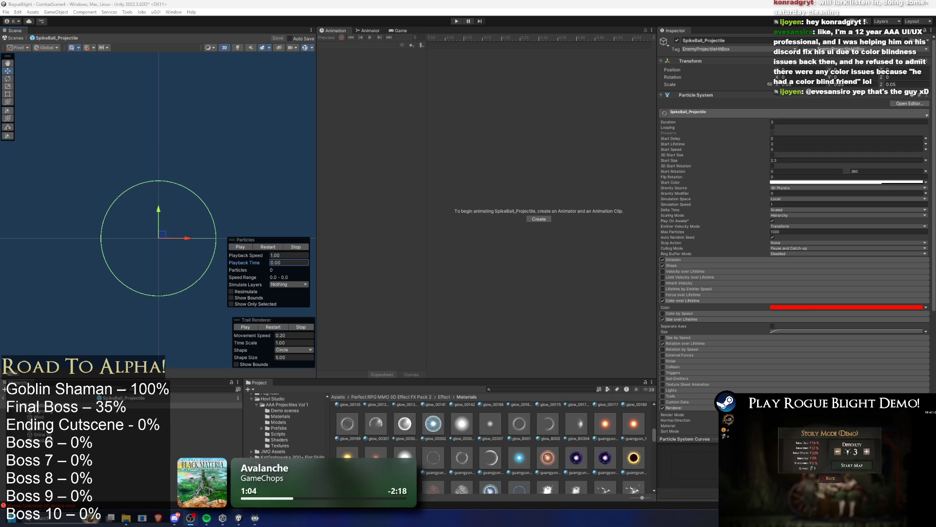
{"action": "left_click", "coordinate": [281, 328]}
{"action": "left_click", "coordinate": [279, 327]}
{"action": "left_click", "coordinate": [271, 247]}
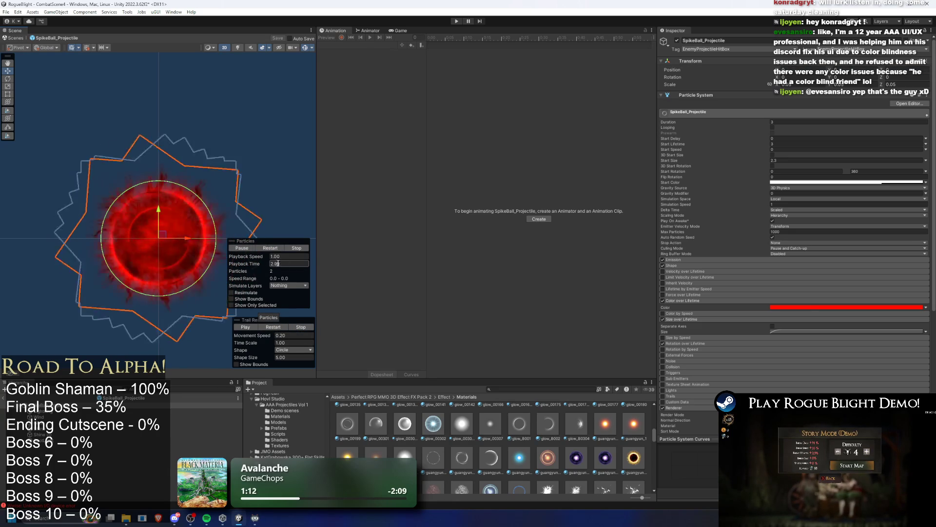
{"action": "left_click", "coordinate": [269, 248]}
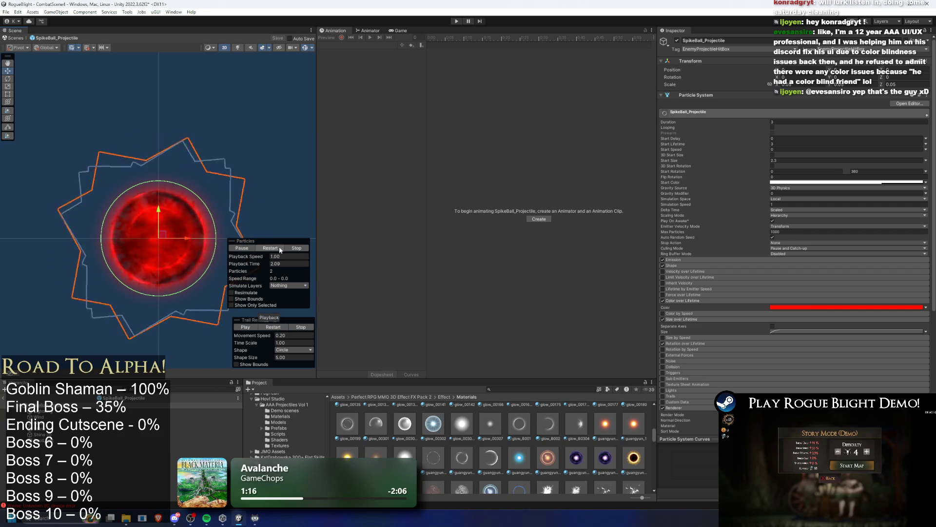
{"action": "left_click", "coordinate": [286, 248]}
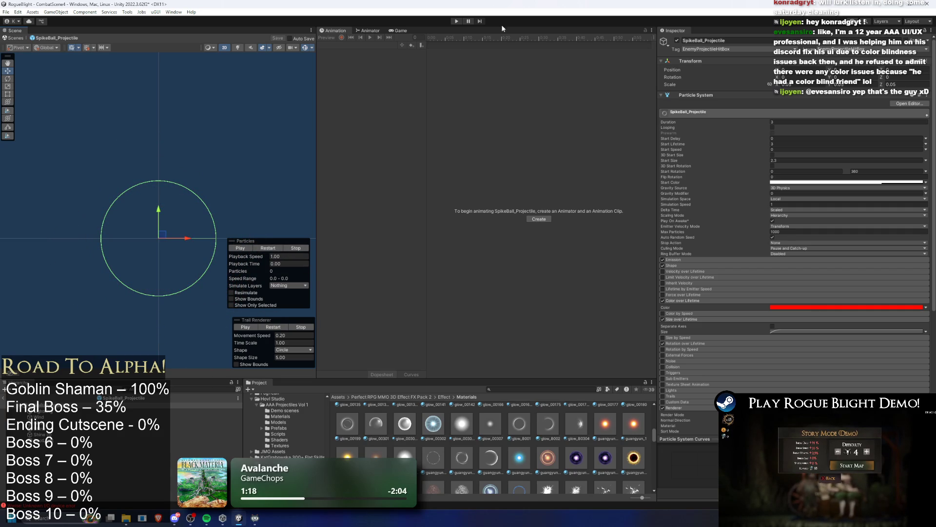
{"action": "left_click", "coordinate": [457, 21]}
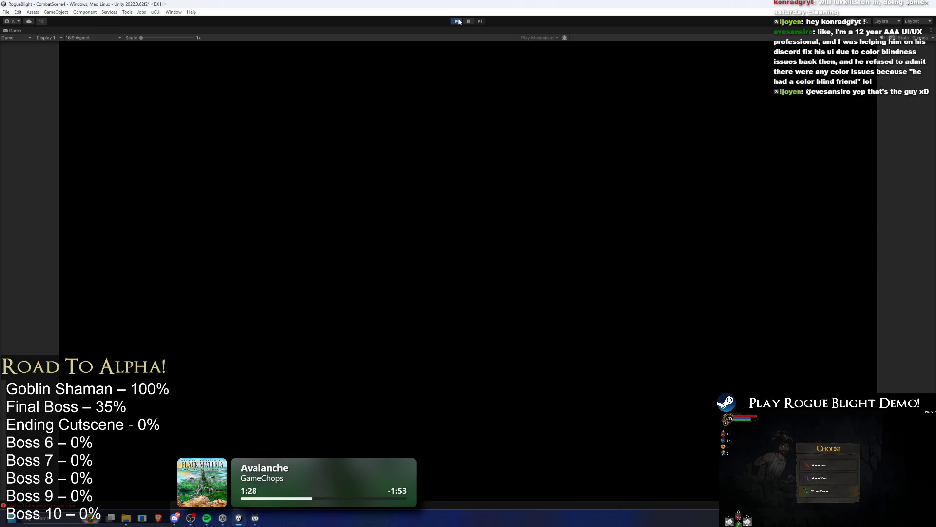
- Move the character left and right across the arena while the boss fires red orbs
{"action": "key", "text": "d"}
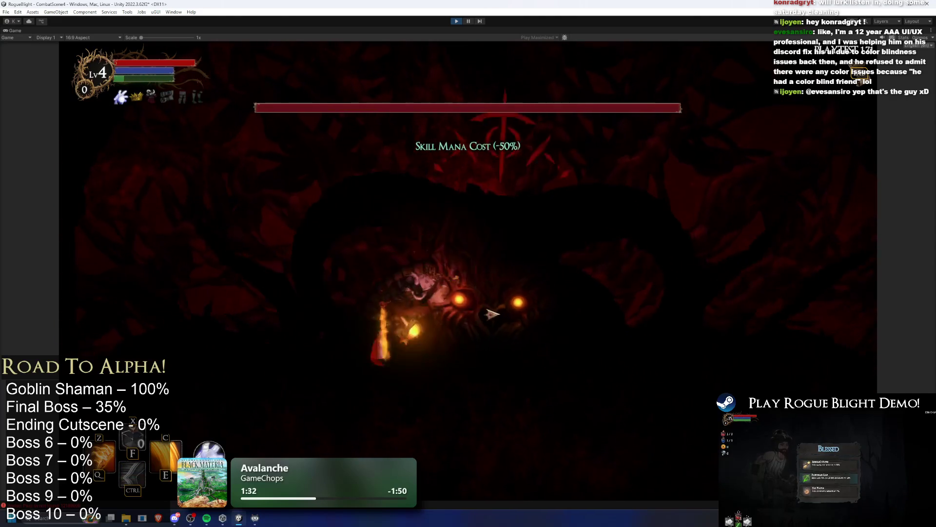
{"action": "key", "text": "a"}
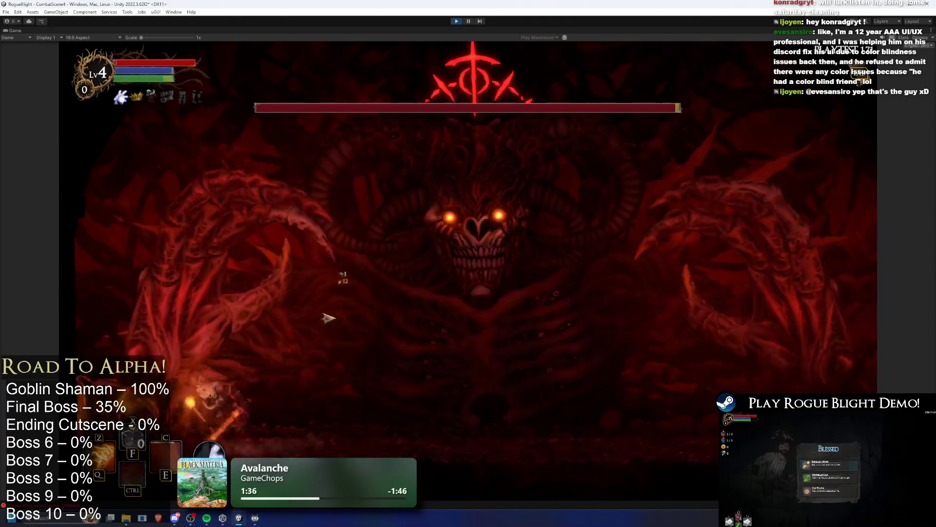
{"action": "key", "text": "d"}
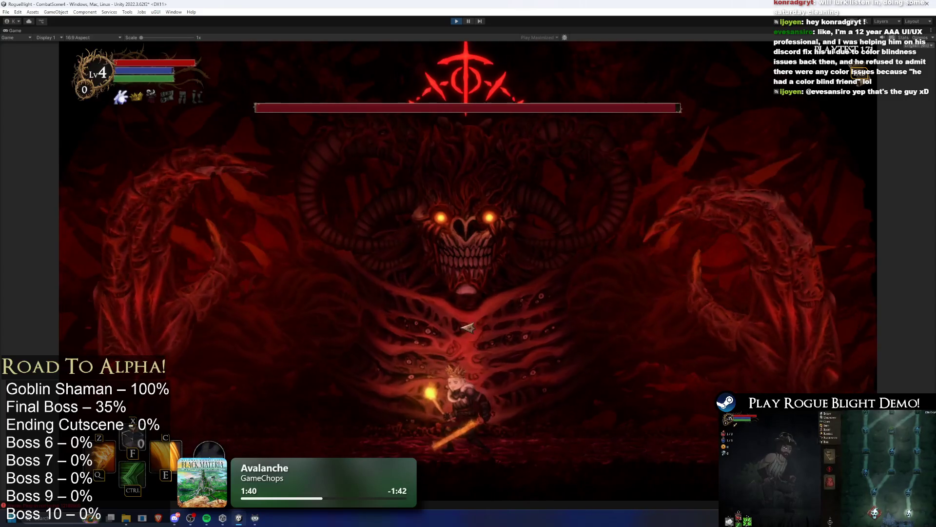
{"action": "key", "text": "a"}
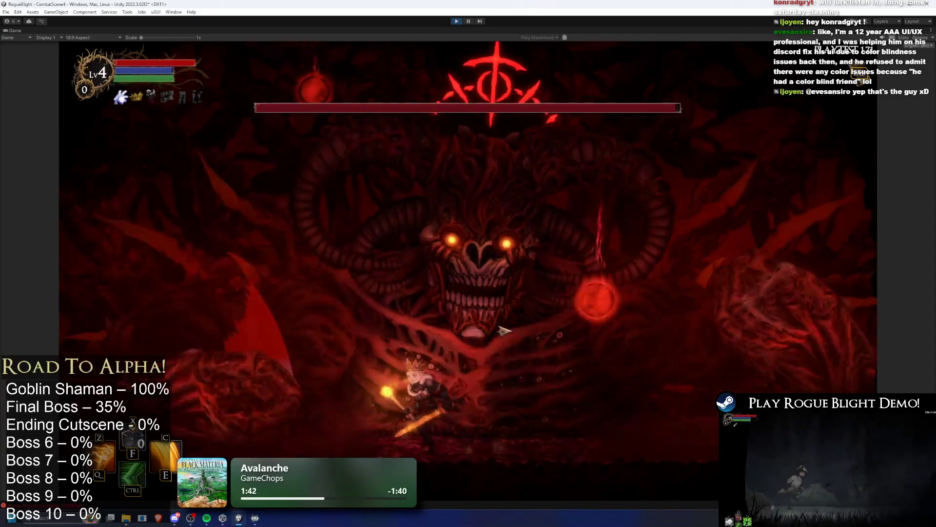
{"action": "key", "text": "a"}
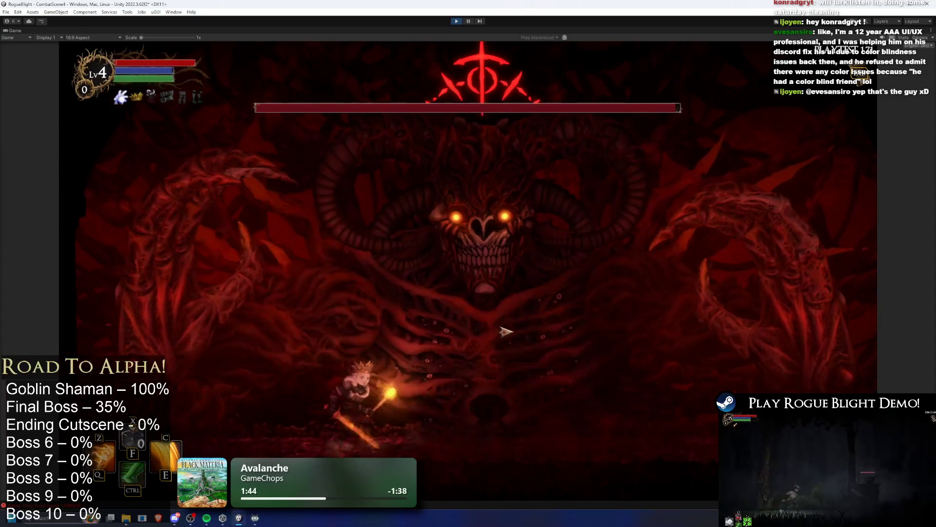
{"action": "key", "text": "d"}
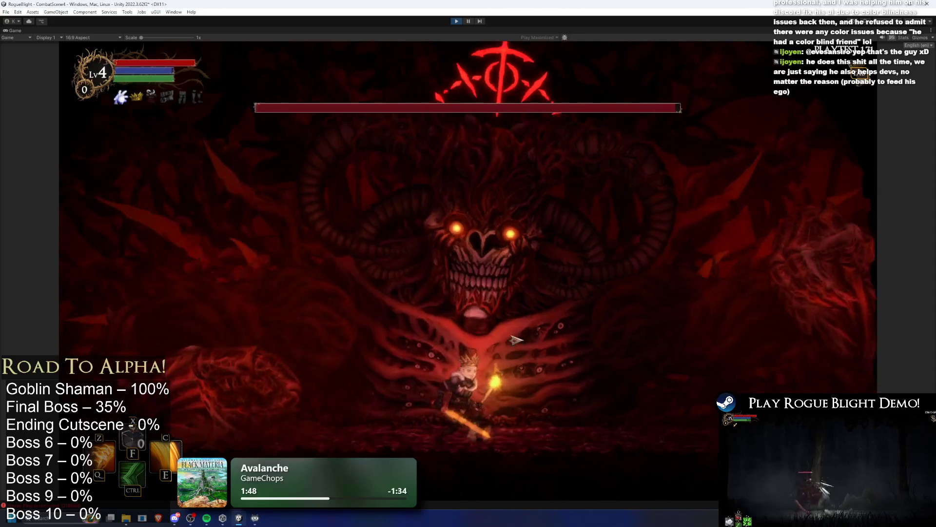
{"action": "key", "text": "d"}
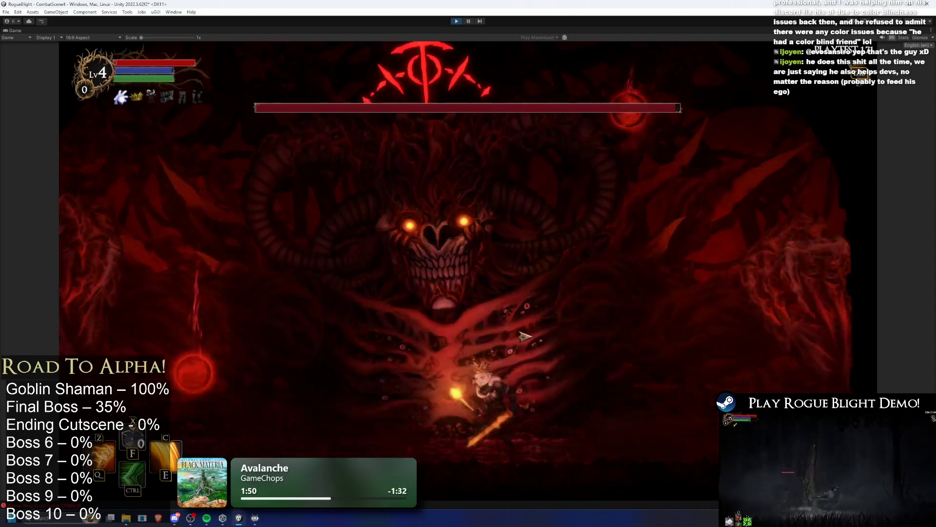
{"action": "key", "text": "a"}
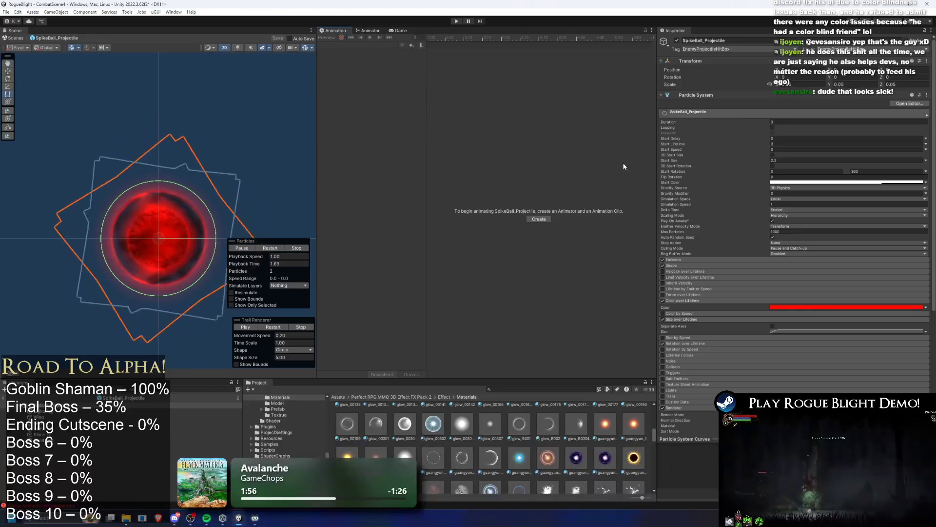
- Set the SpikeBall_Projectile Transform Scale X to 0.1
{"action": "type", "text": "0.1"}
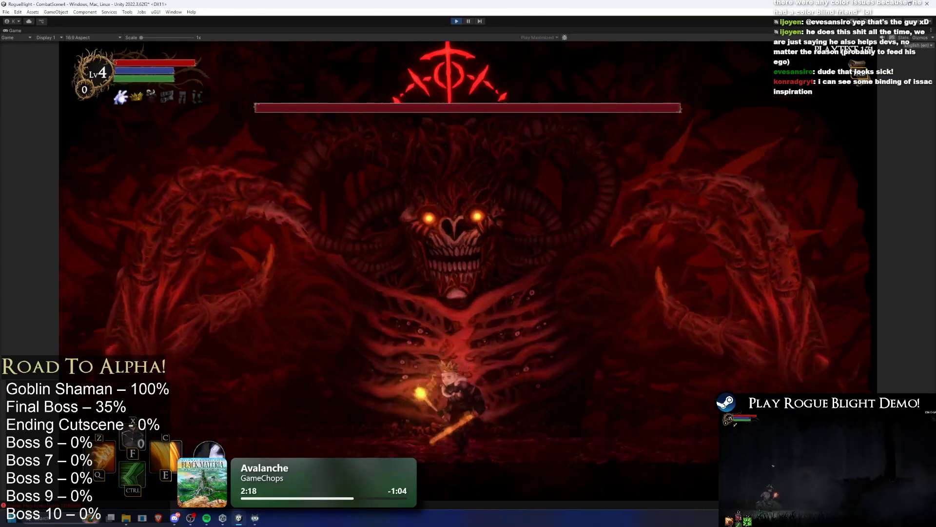
- Fight the boss with movement, Ctrl dashes and the C fire skill, dodging fireballs
{"action": "key", "text": "d"}
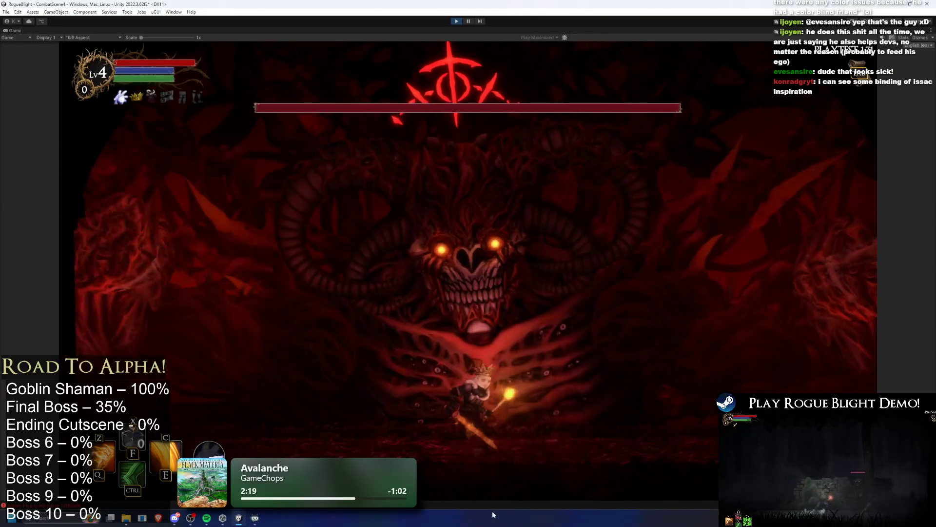
{"action": "key", "text": "ctrl"}
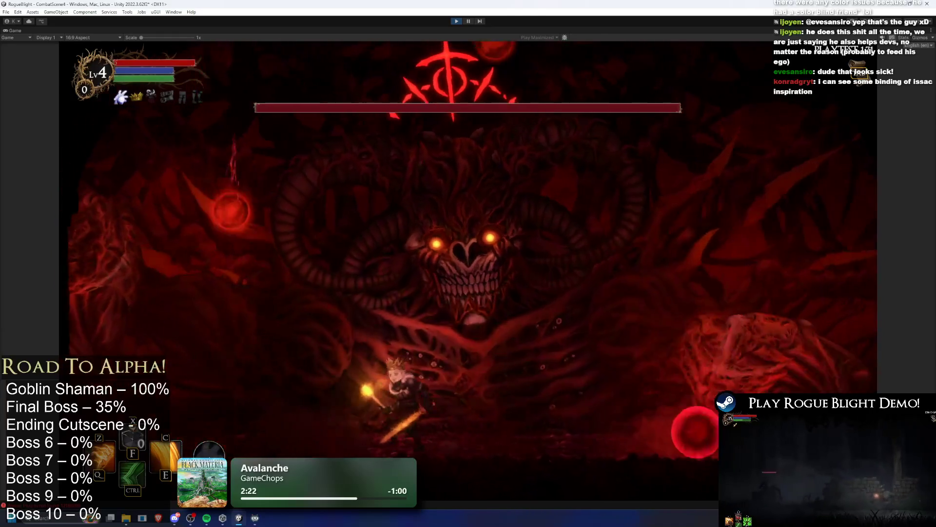
{"action": "key", "text": "a"}
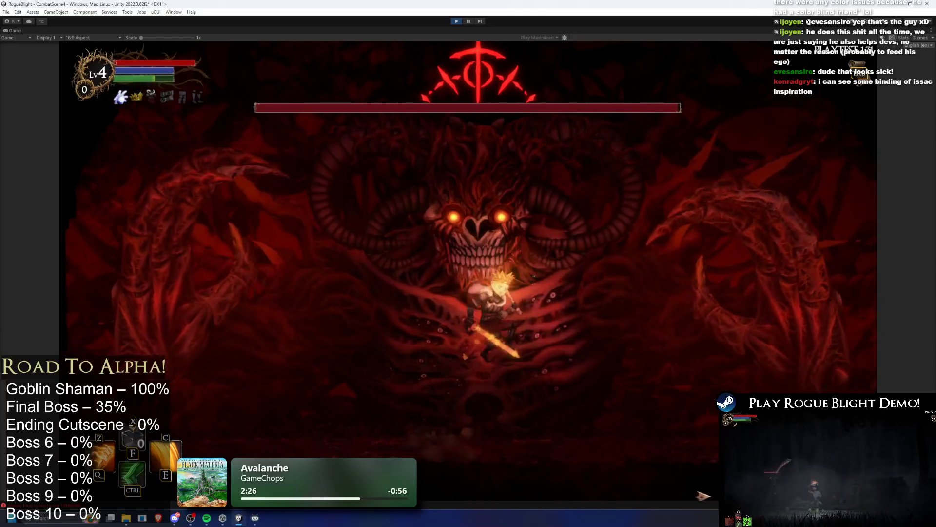
{"action": "key", "text": "c"}
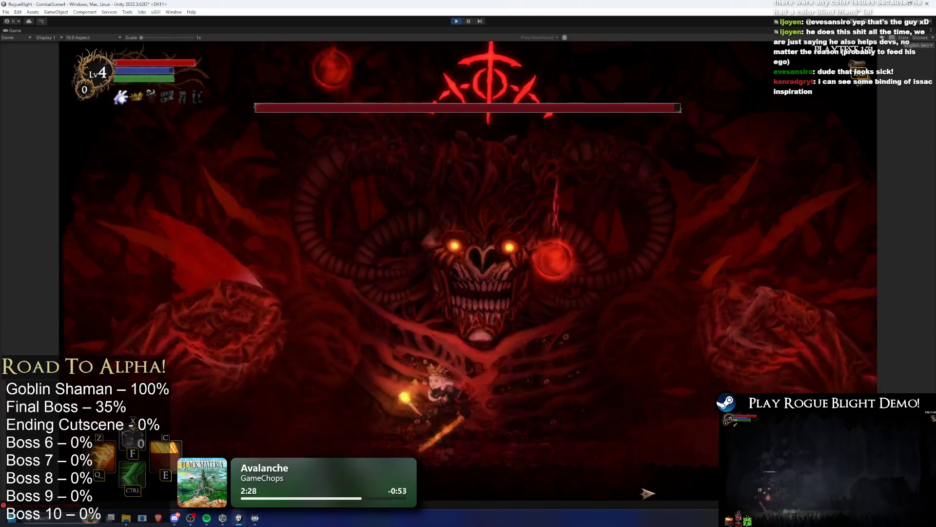
{"action": "key", "text": "ctrl"}
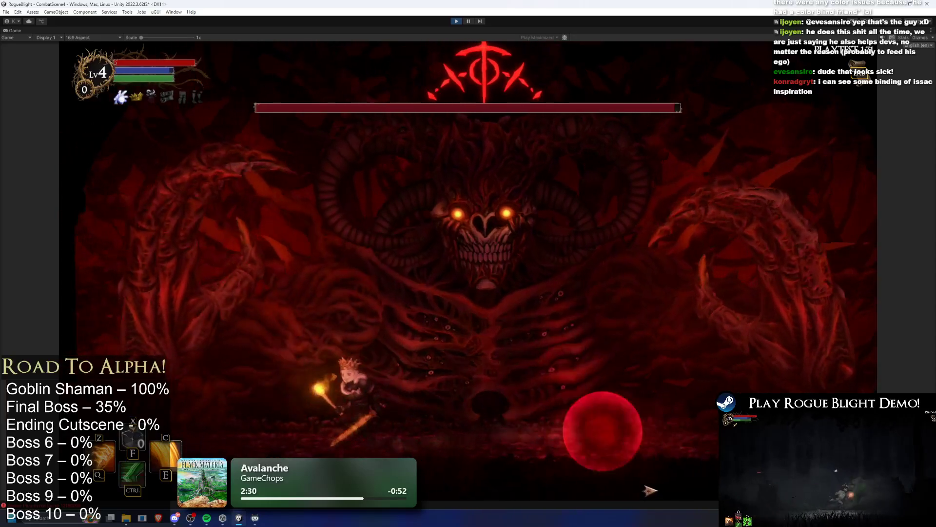
{"action": "key", "text": "d"}
{"action": "key", "text": "ctrl"}
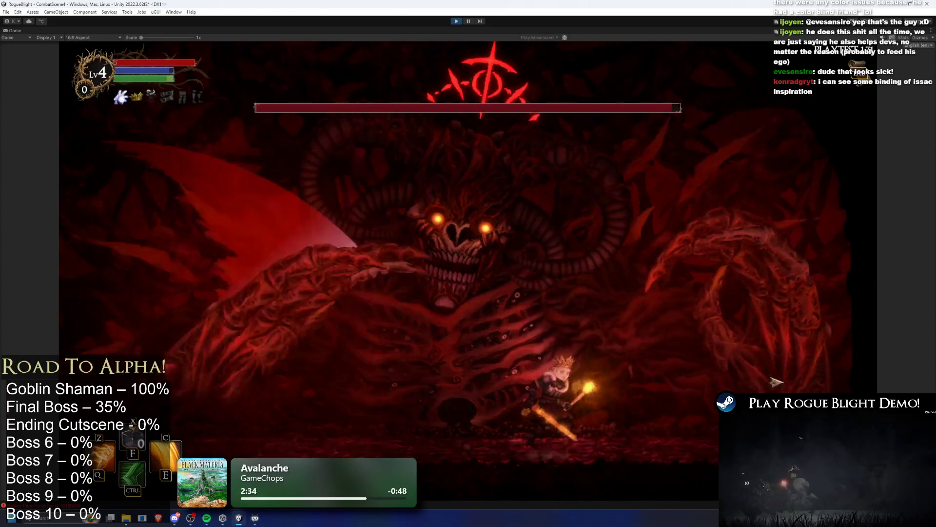
{"action": "key", "text": "ctrl"}
{"action": "key", "text": "c"}
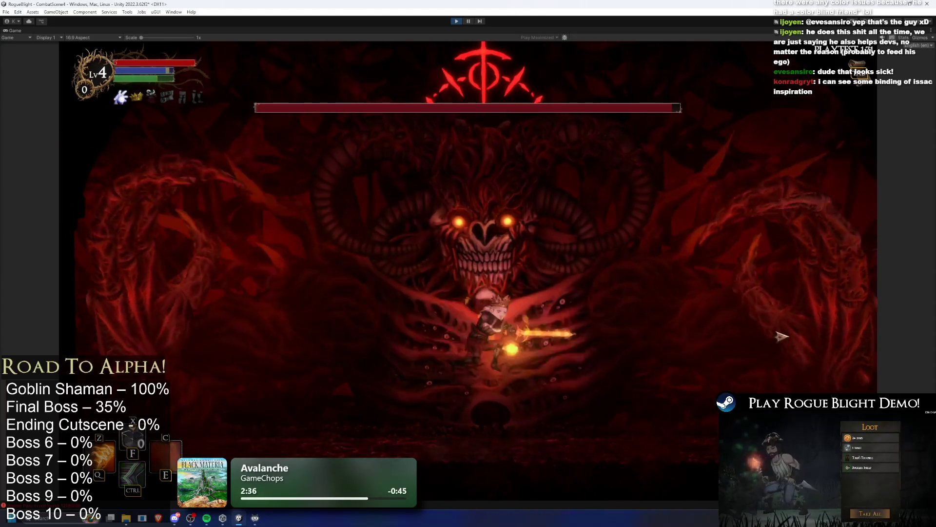
{"action": "key", "text": "d"}
{"action": "key", "text": "a"}
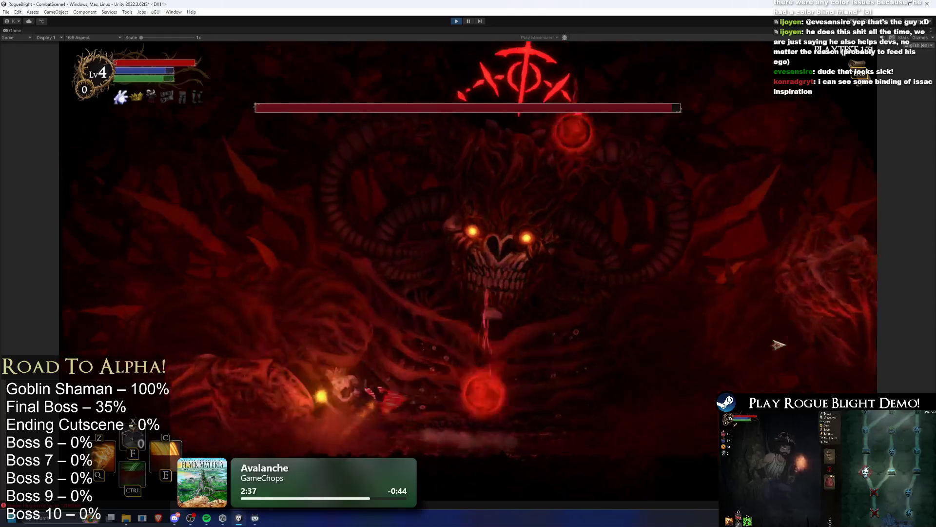
{"action": "key", "text": "d"}
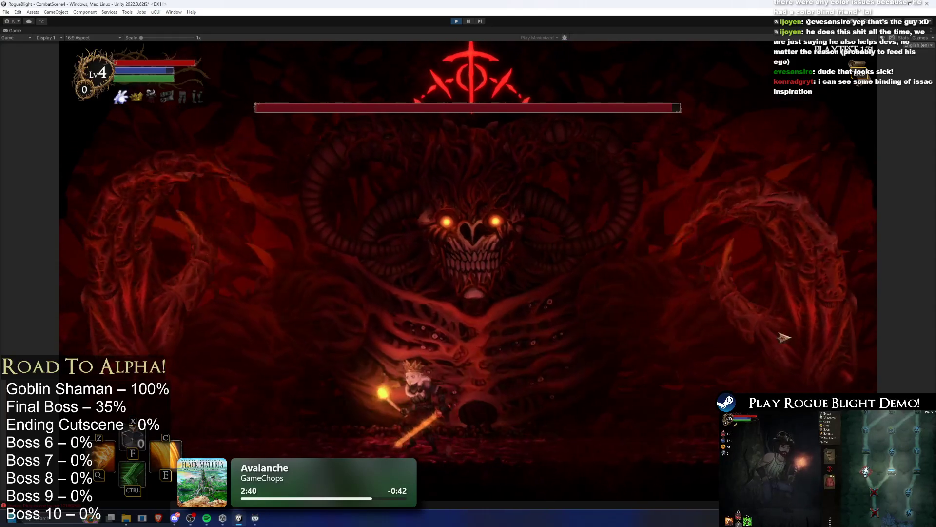
{"action": "key", "text": "d"}
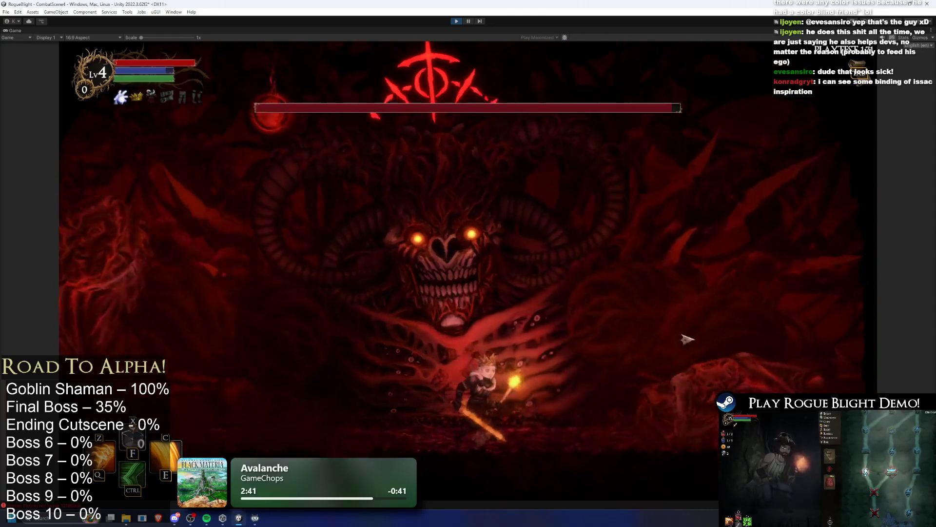
- Pause and unpause with Escape, then bring up the Blessings overview with Tab
{"action": "key", "text": "Escape"}
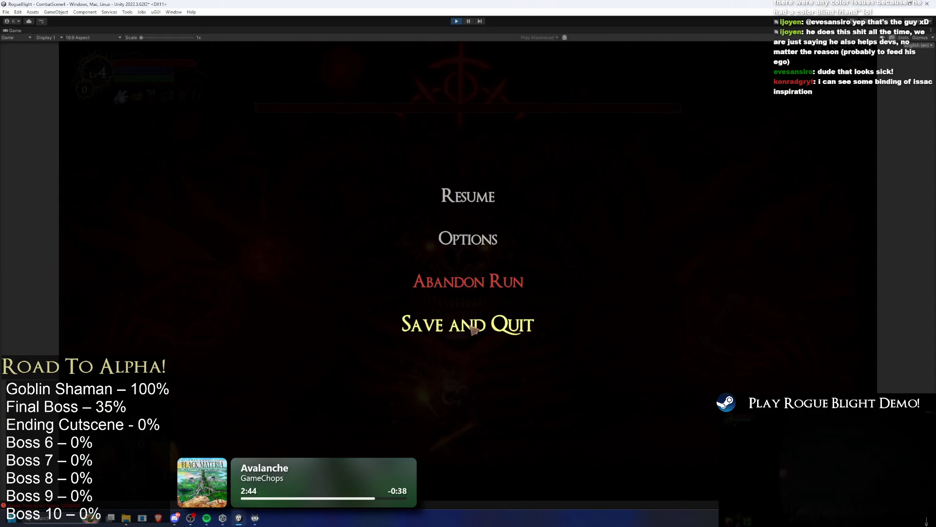
{"action": "key", "text": "Escape"}
{"action": "key", "text": "Tab"}
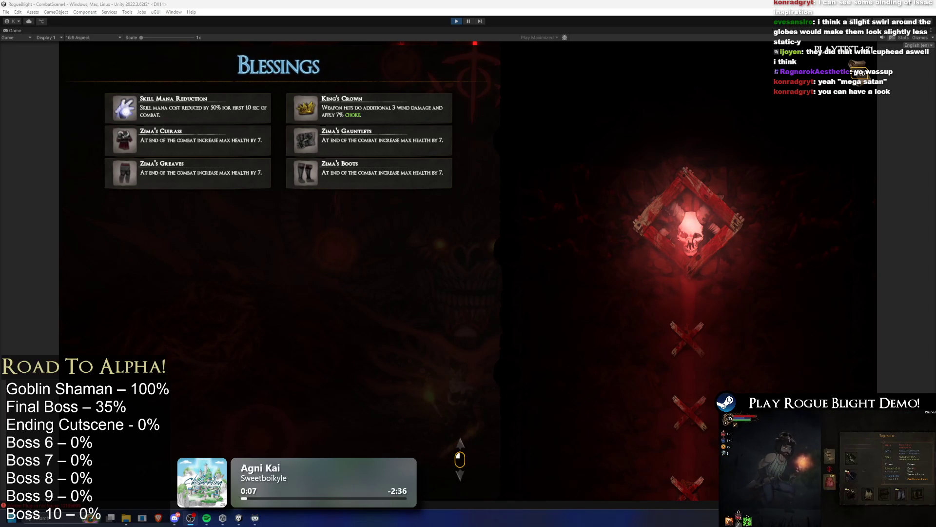
- Close the Blessings overview with Escape to resume the boss fight
{"action": "key", "text": "Escape"}
{"action": "key", "text": "Escape"}
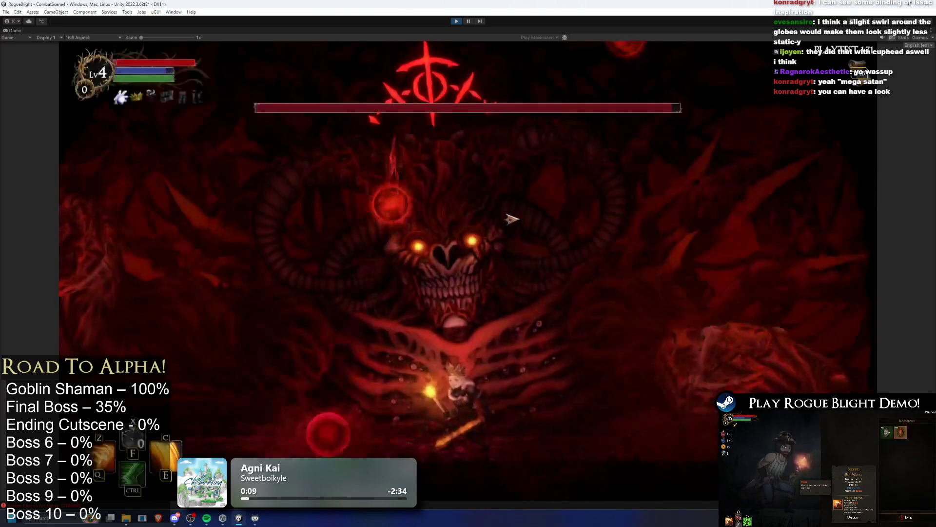
- Dodge the red glowing orbs by moving left and right beneath the boss
{"action": "key", "text": "a"}
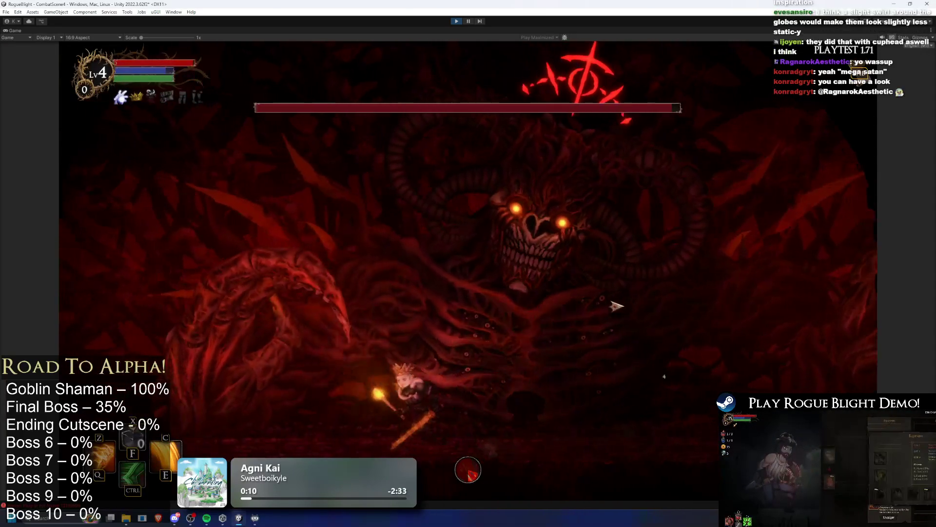
{"action": "key", "text": "d"}
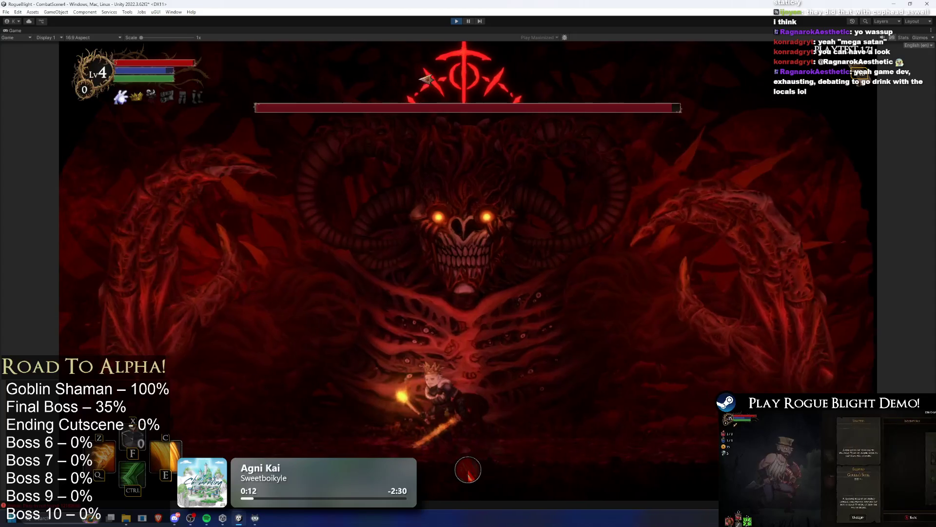
{"action": "key", "text": "a"}
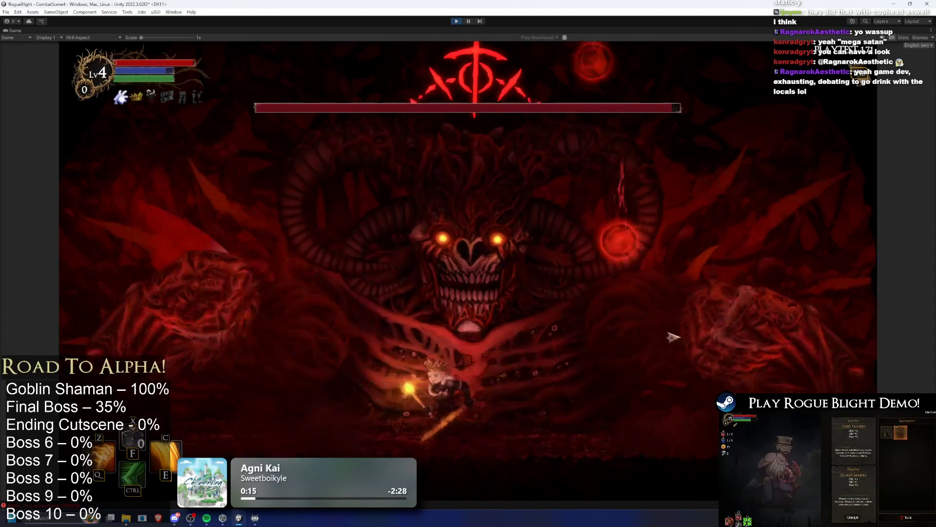
{"action": "key", "text": "d"}
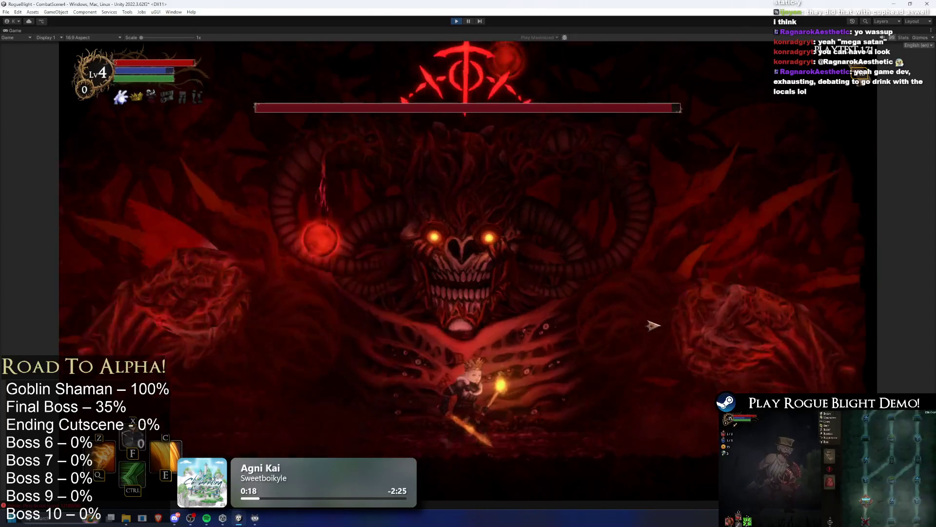
{"action": "key", "text": "a"}
{"action": "key", "text": "d"}
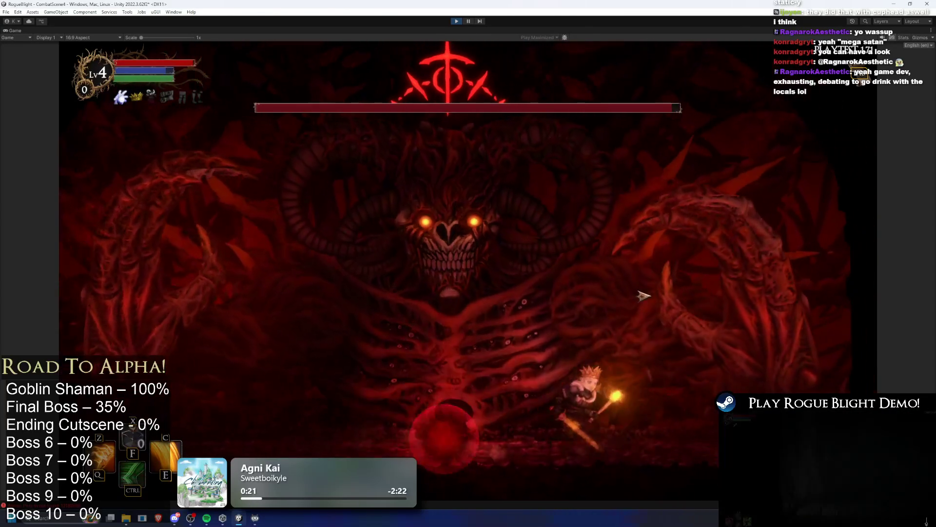
{"action": "key", "text": "a"}
{"action": "key", "text": "d"}
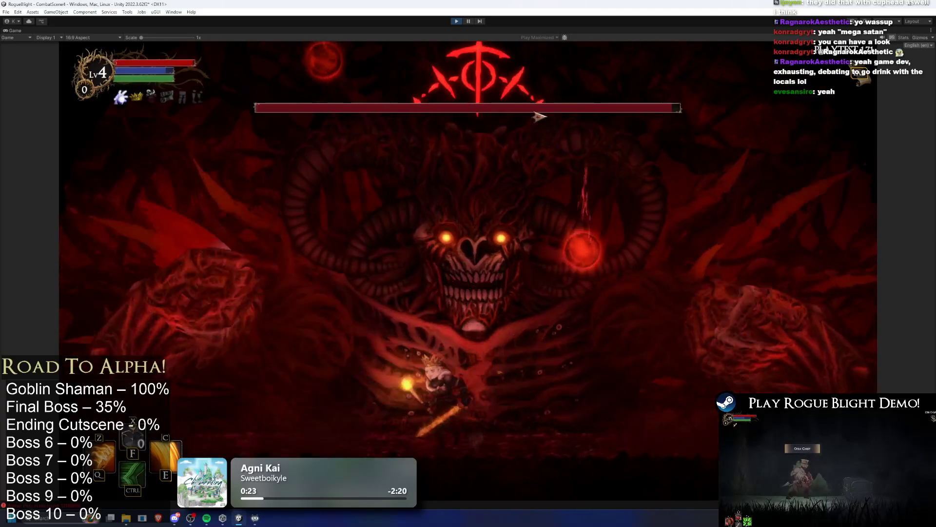
- Keep repositioning under the boss, then stop the game with Ctrl+P
{"action": "key", "text": "a"}
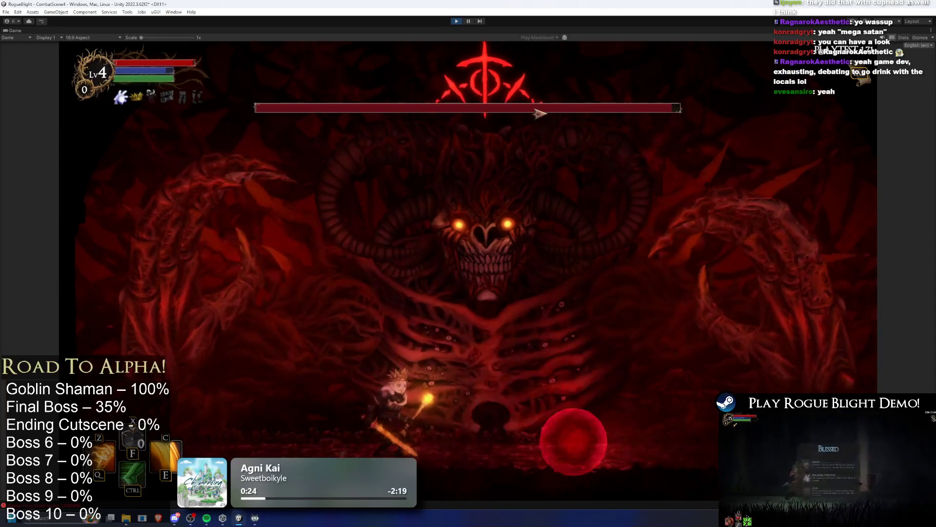
{"action": "key", "text": "a"}
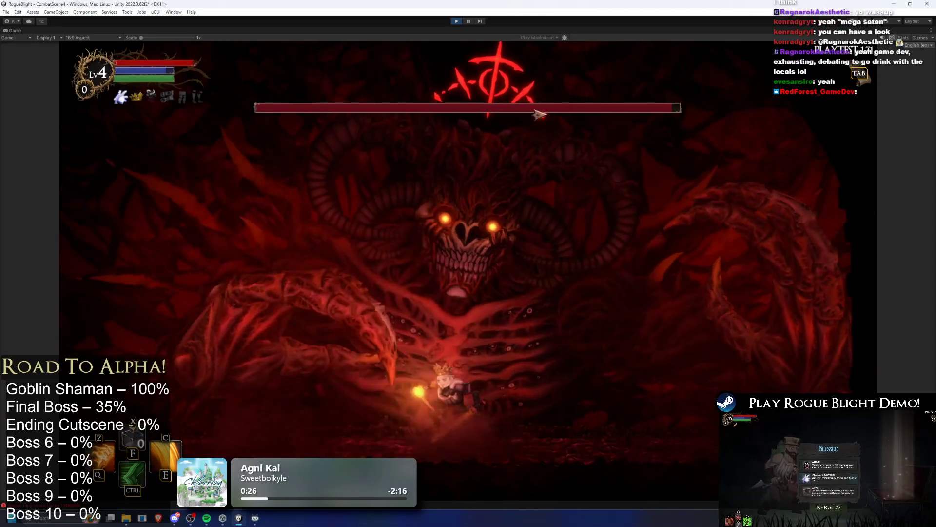
{"action": "key", "text": "d"}
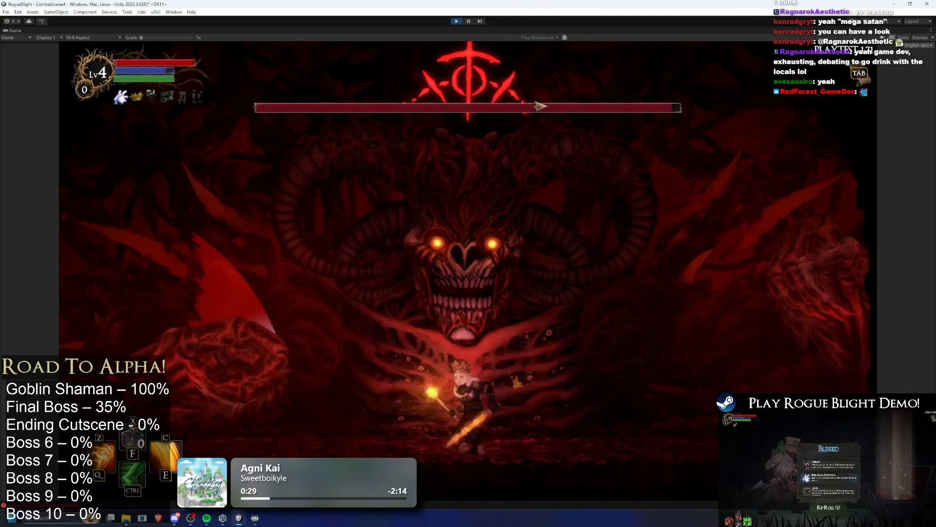
{"action": "key", "text": "a"}
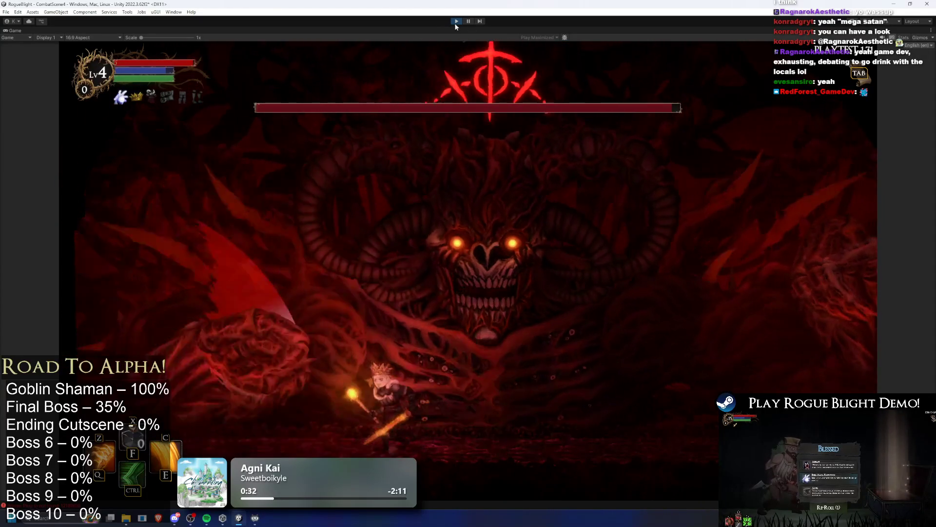
{"action": "key", "text": "d"}
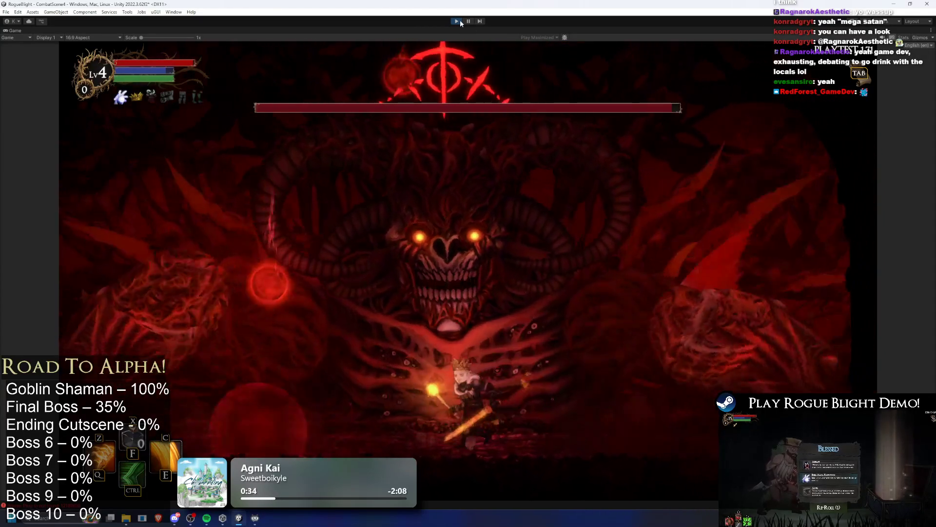
{"action": "key", "text": "a"}
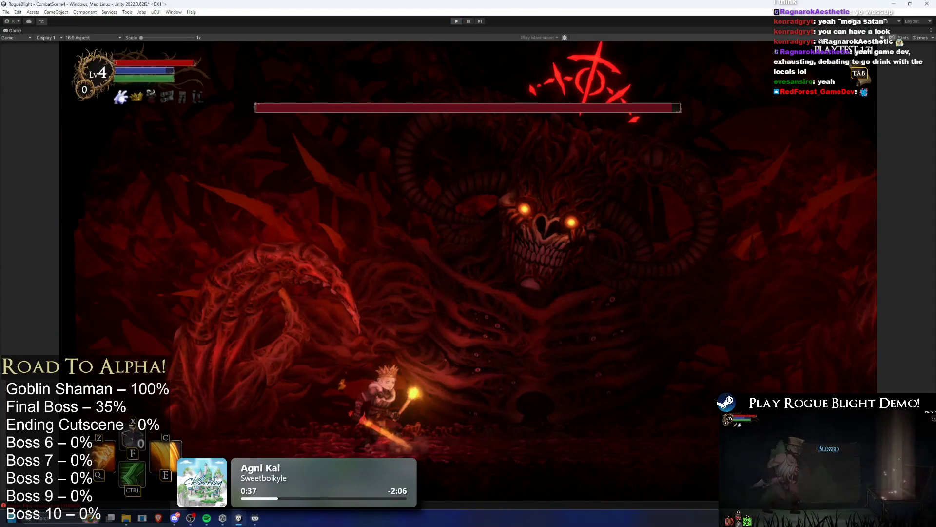
{"action": "key", "text": "ctrl+p"}
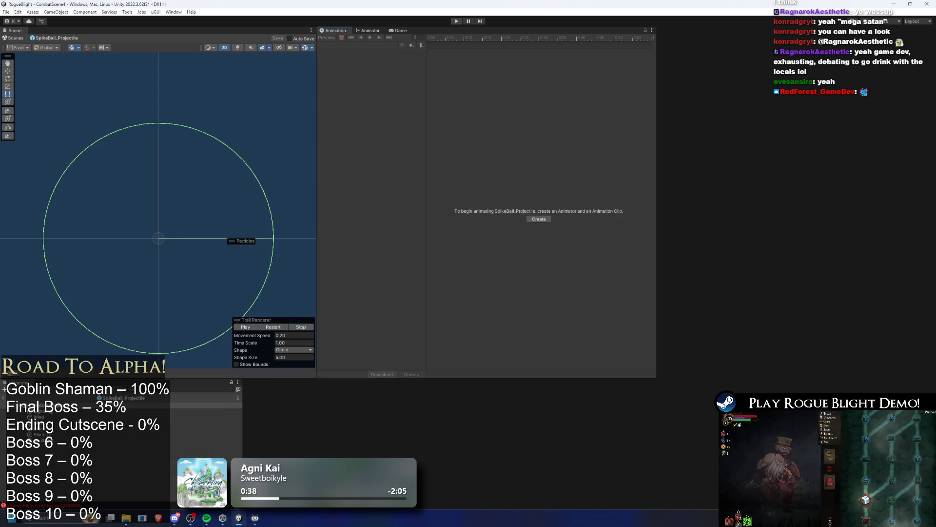